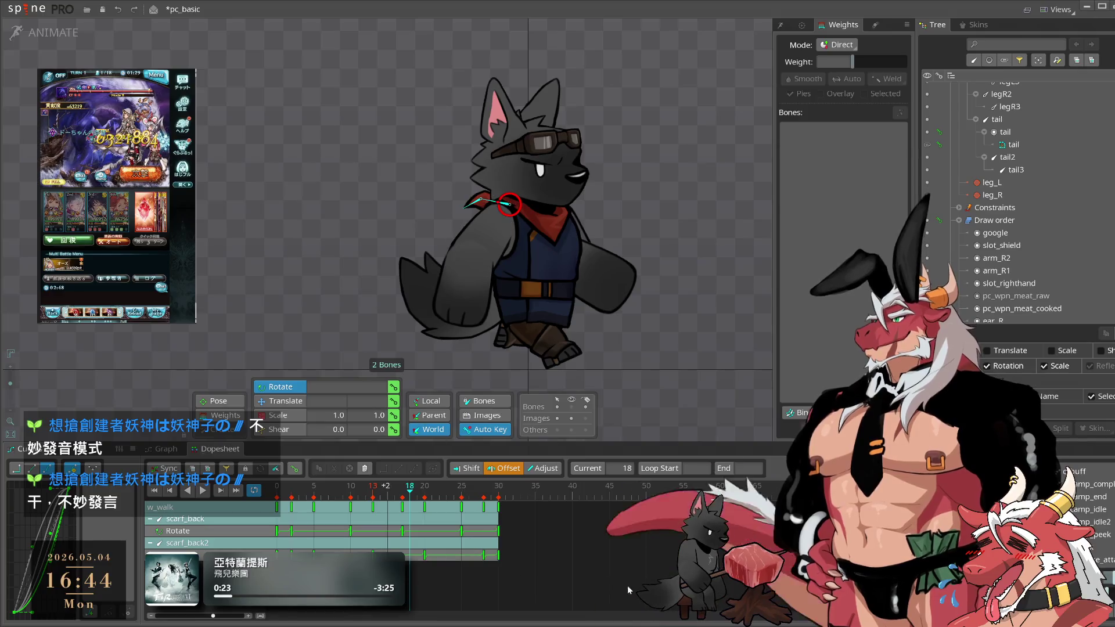
# - Shift the scarf_back rotation keys later, preview the walk, then move them two frames earlier
pyautogui.moveTo(374, 530); pyautogui.dragTo(382, 525)
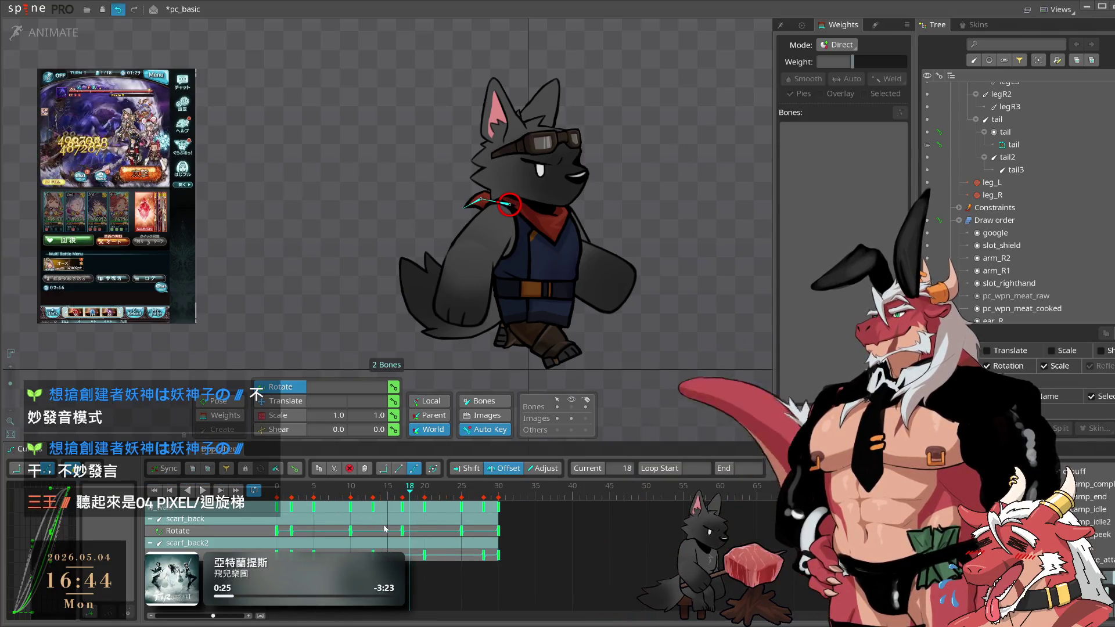
pyautogui.press('space')
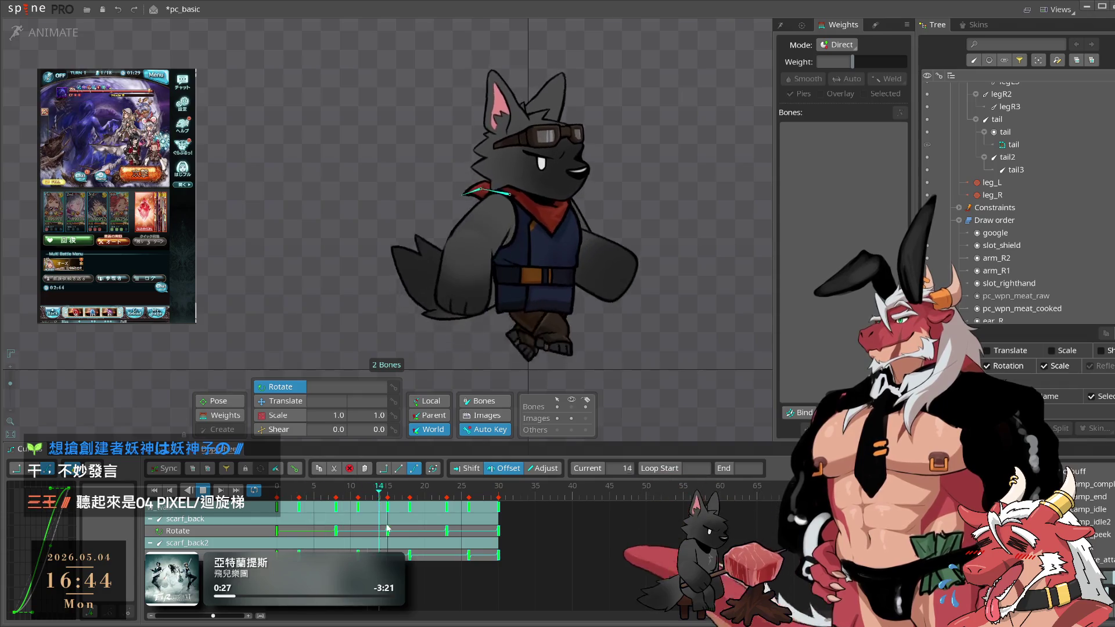
pyautogui.moveTo(366, 523); pyautogui.dragTo(343, 522)
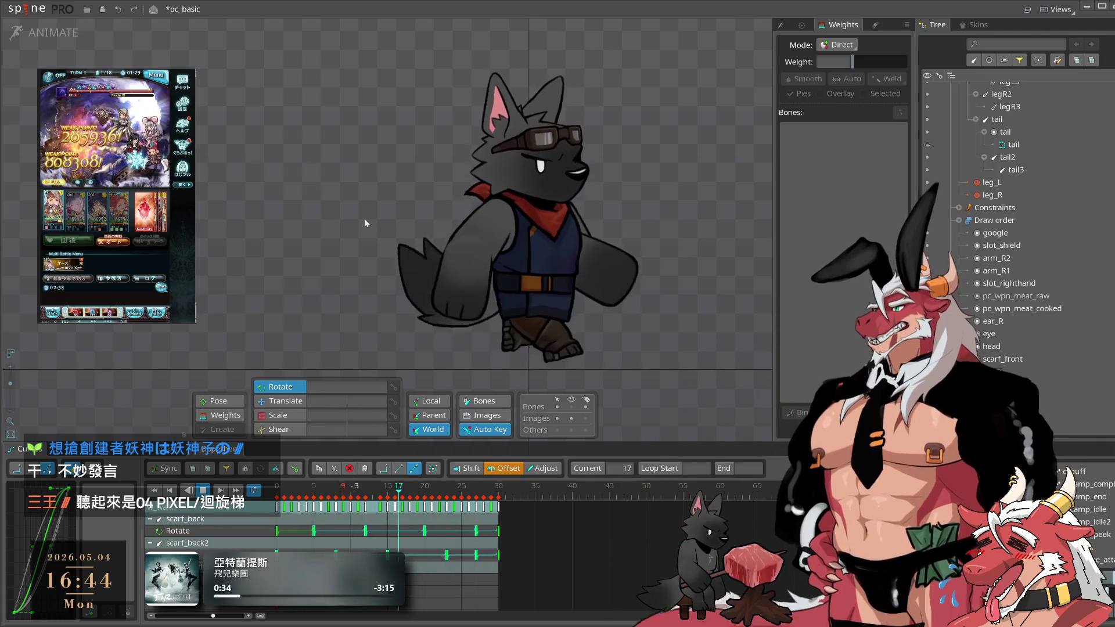
pyautogui.scroll(2, 417, 221)
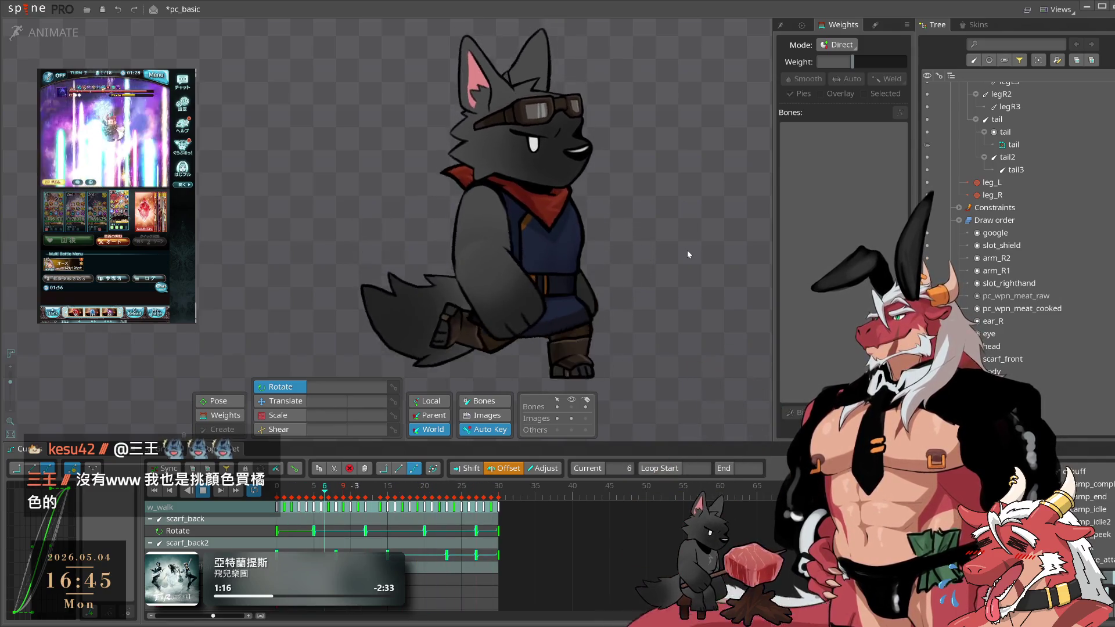
pyautogui.scroll(-2, 591, 257)
pyautogui.moveTo(591, 257); pyautogui.dragTo(663, 294)
# - Save pc_basic, pause w_walk and select the scarf_front bone to inspect its keys
pyautogui.hotkey('ctrl', 's')
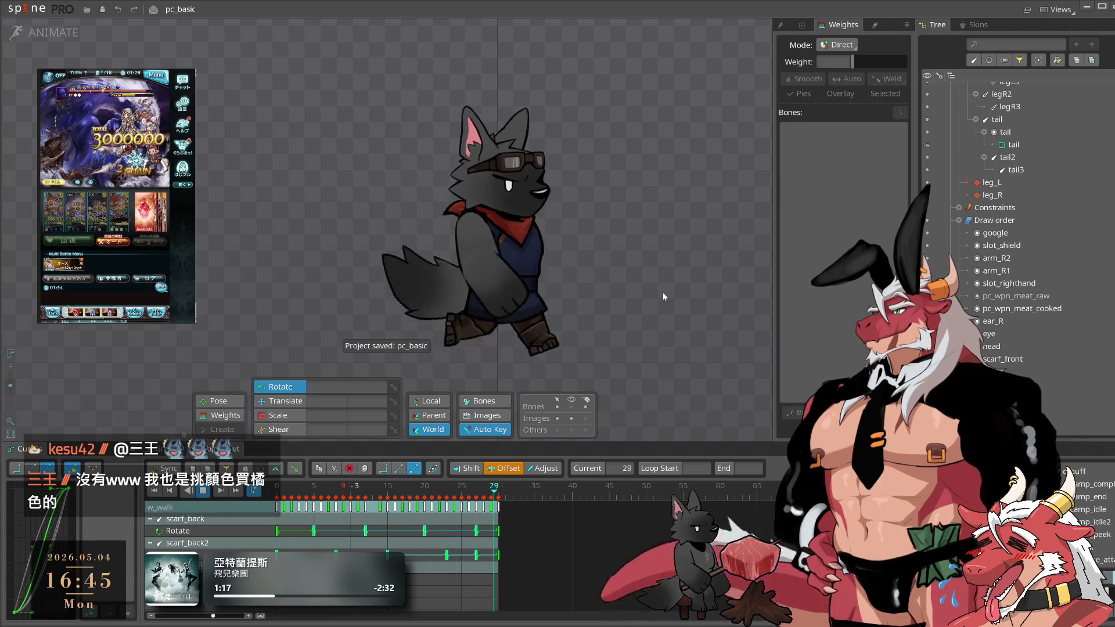
pyautogui.moveTo(584, 296); pyautogui.dragTo(705, 298)
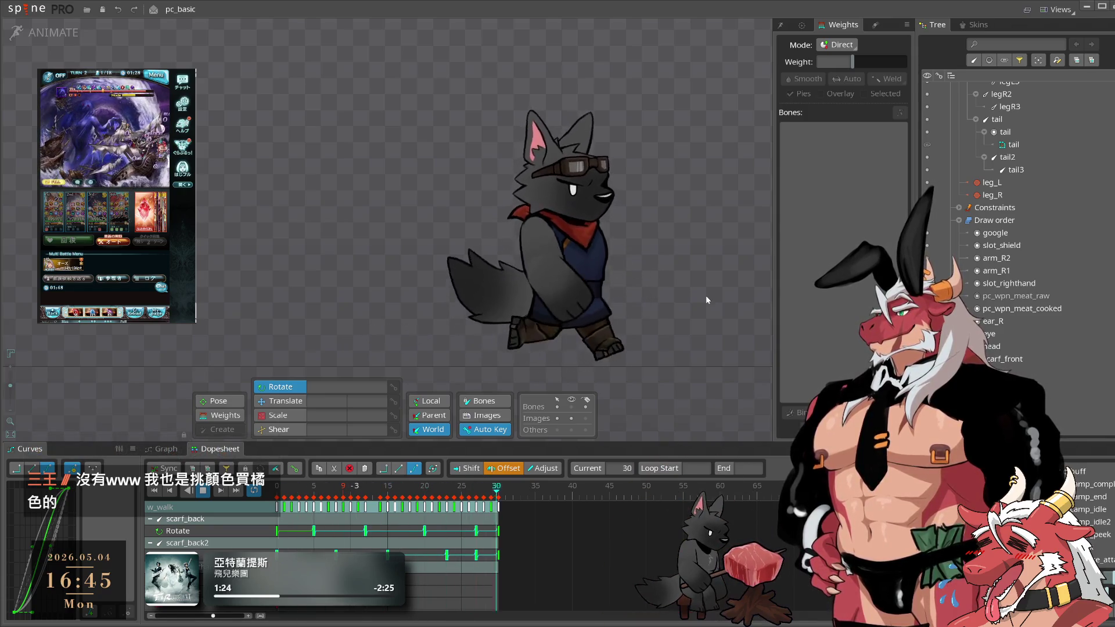
pyautogui.press('space')
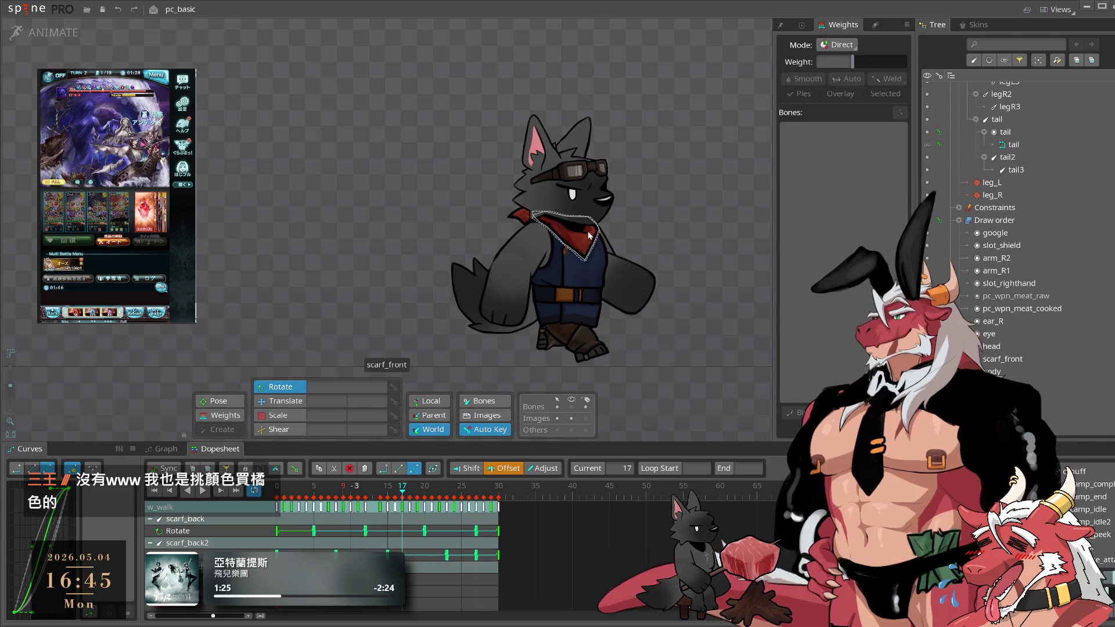
pyautogui.click(571, 233)
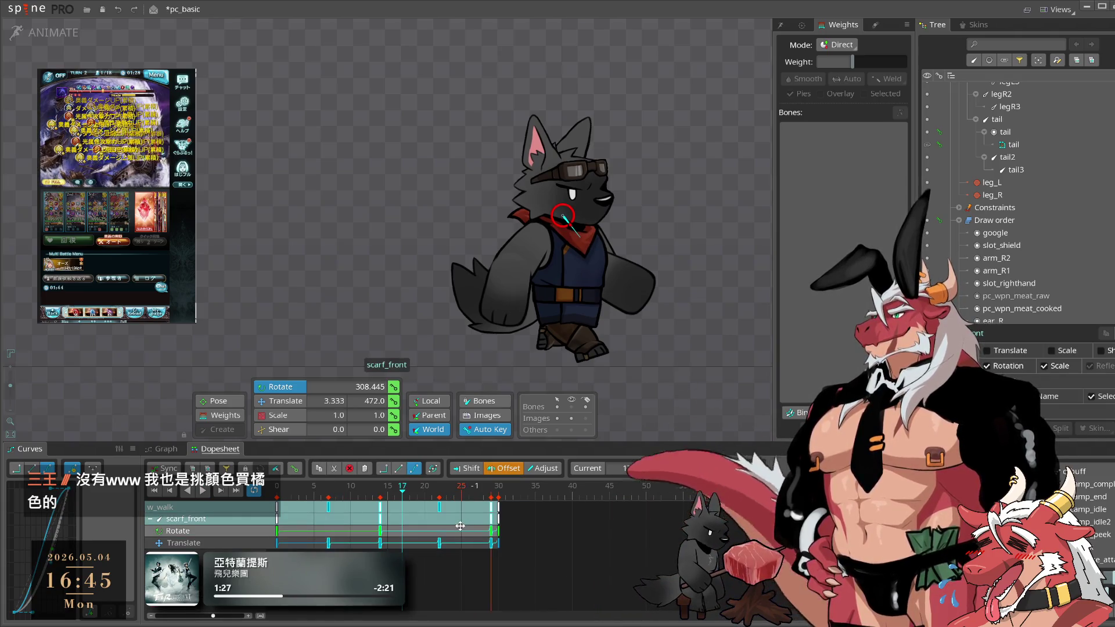
# - Resave the project and select the six scarf and body bones at frame 0
pyautogui.press('space')
pyautogui.click(712, 308)
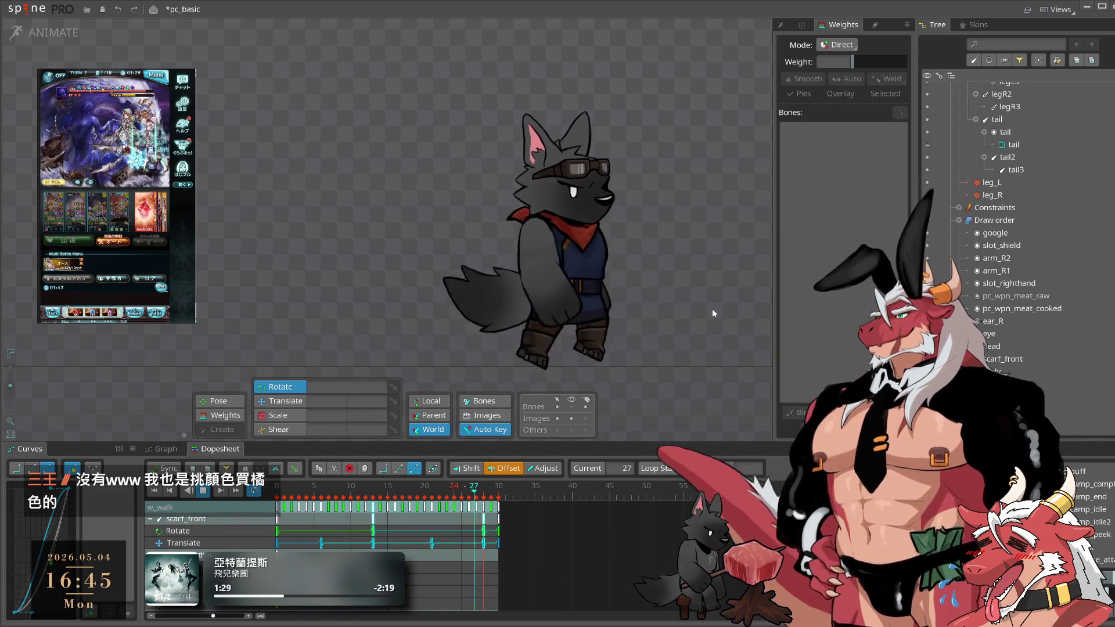
pyautogui.hotkey('ctrl', 's')
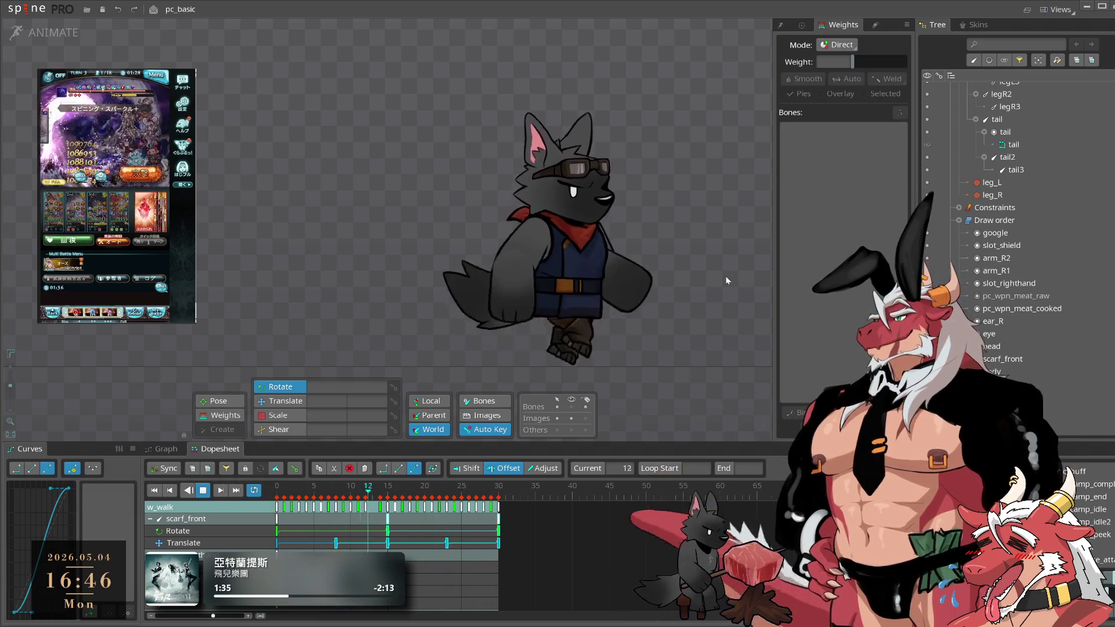
pyautogui.hotkey('ctrl', 'a')
pyautogui.press('space')
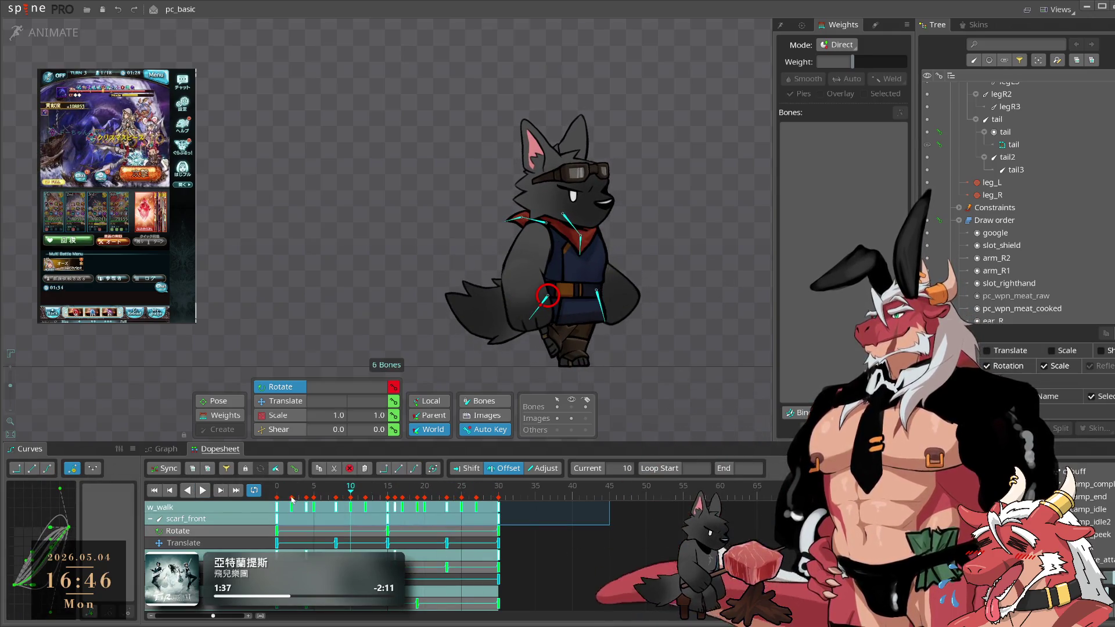
# - Copy the six bones' keys and paste them into g_walk, previewing the result
pyautogui.hotkey('ctrl', 'c')
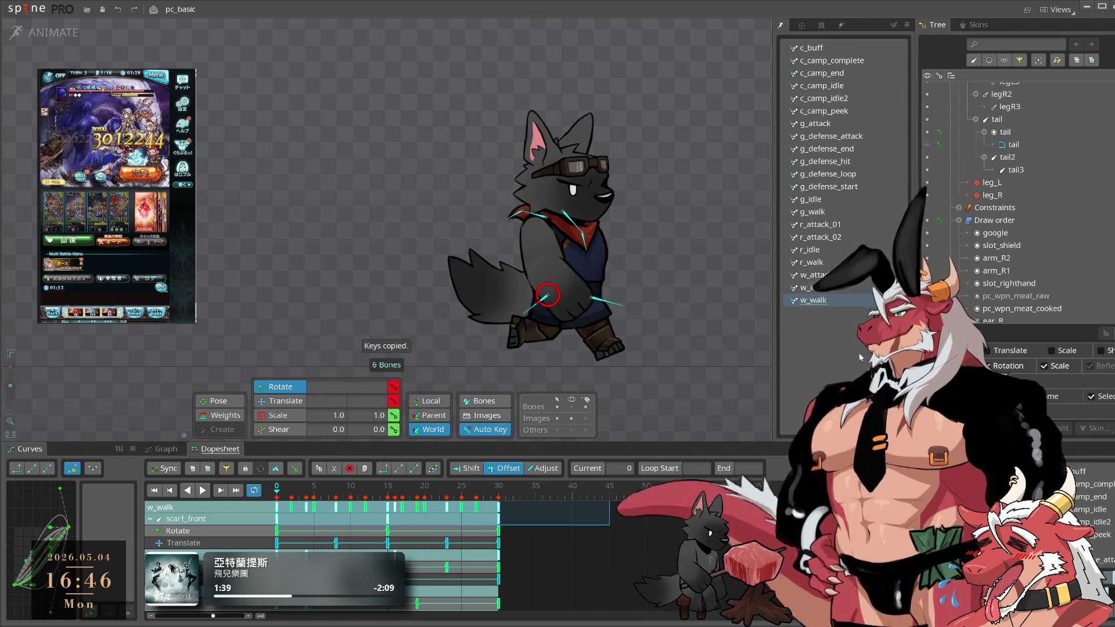
pyautogui.click(827, 211)
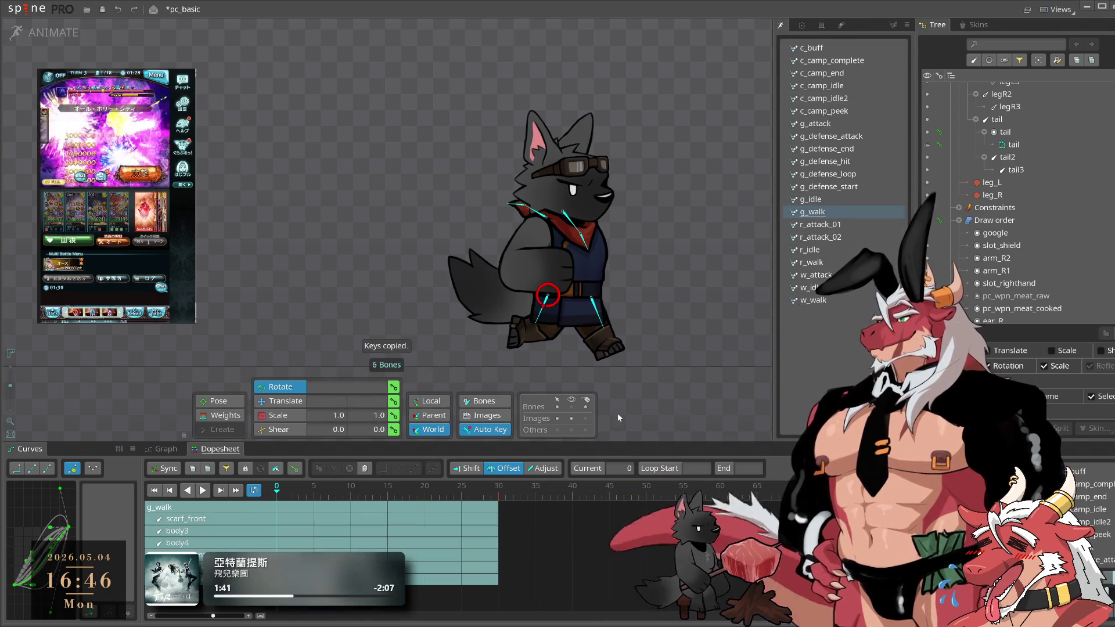
pyautogui.hotkey('ctrl', 'v')
pyautogui.hotkey('ctrl', 'v')
pyautogui.press('space')
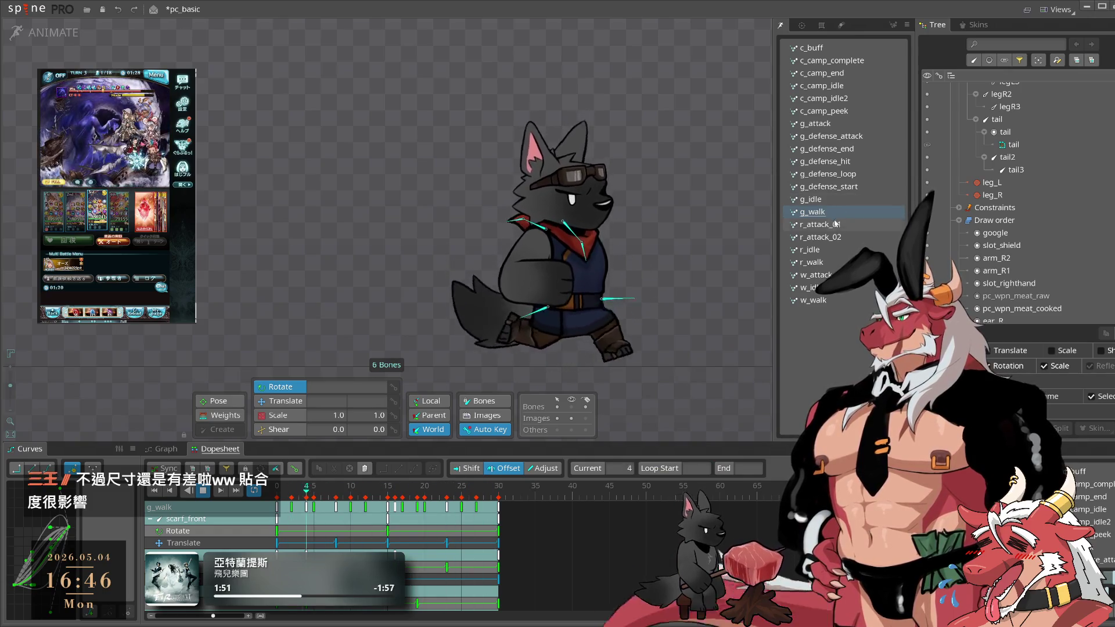
# - Paste the same keys into r_walk and preview the run cycle
pyautogui.click(838, 263)
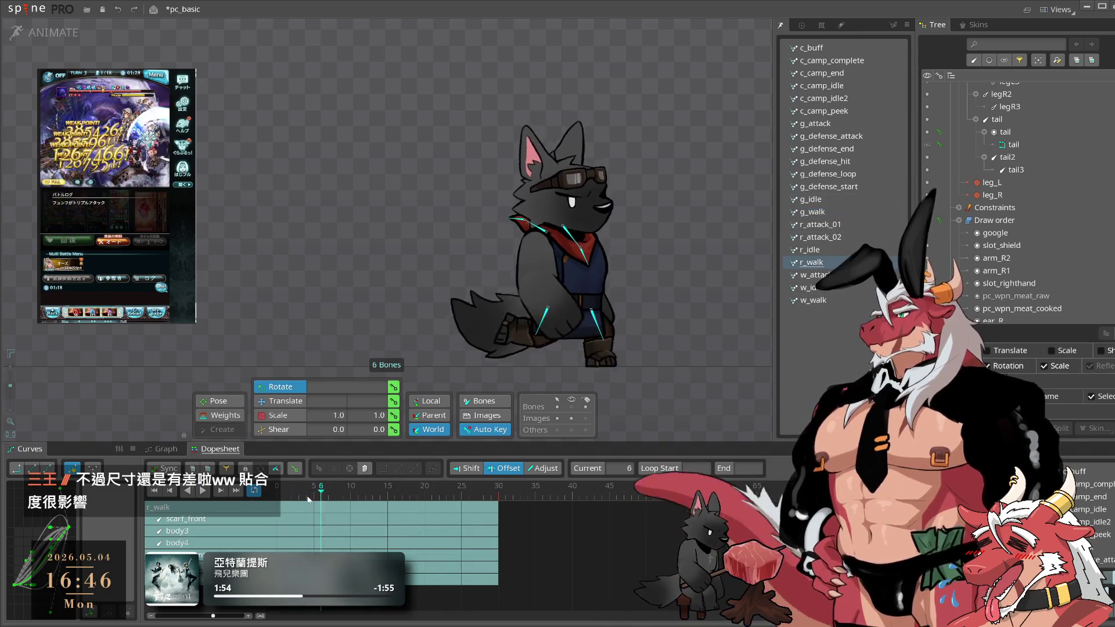
pyautogui.hotkey('ctrl', 'v')
pyautogui.press('space')
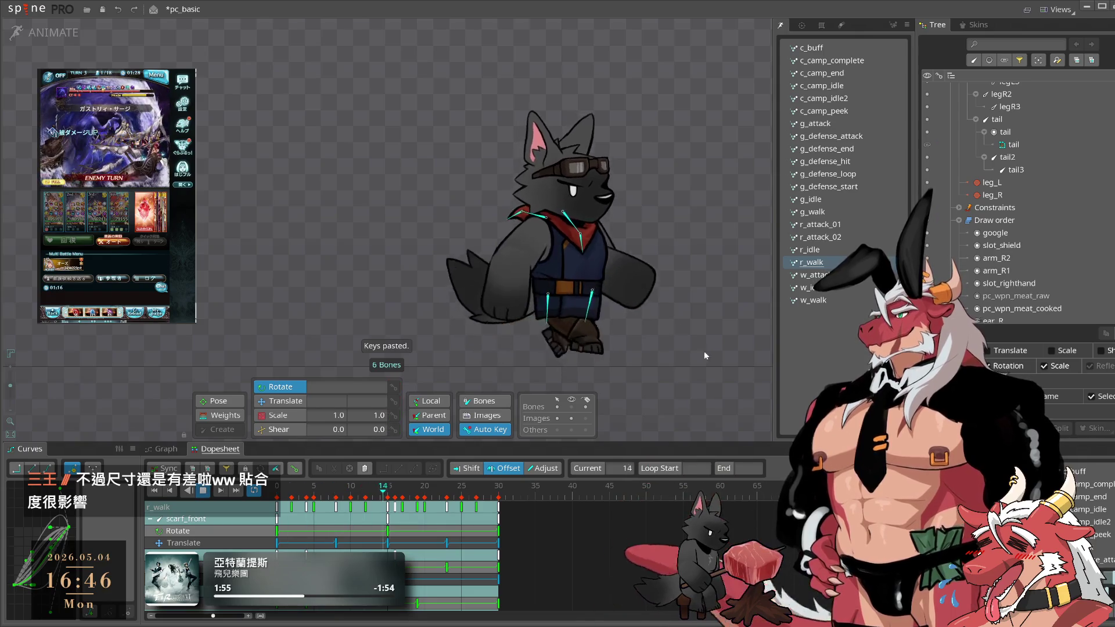
pyautogui.click(725, 353)
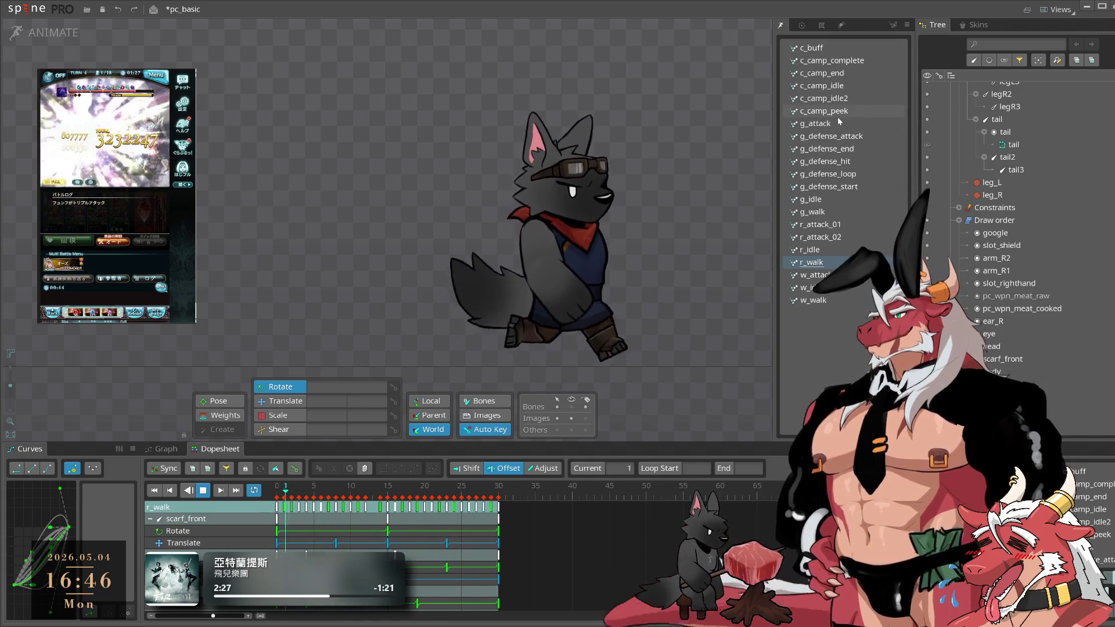
# - Play c_buff, then step through w_idle and w_walk before reaching w_attack
pyautogui.click(818, 49)
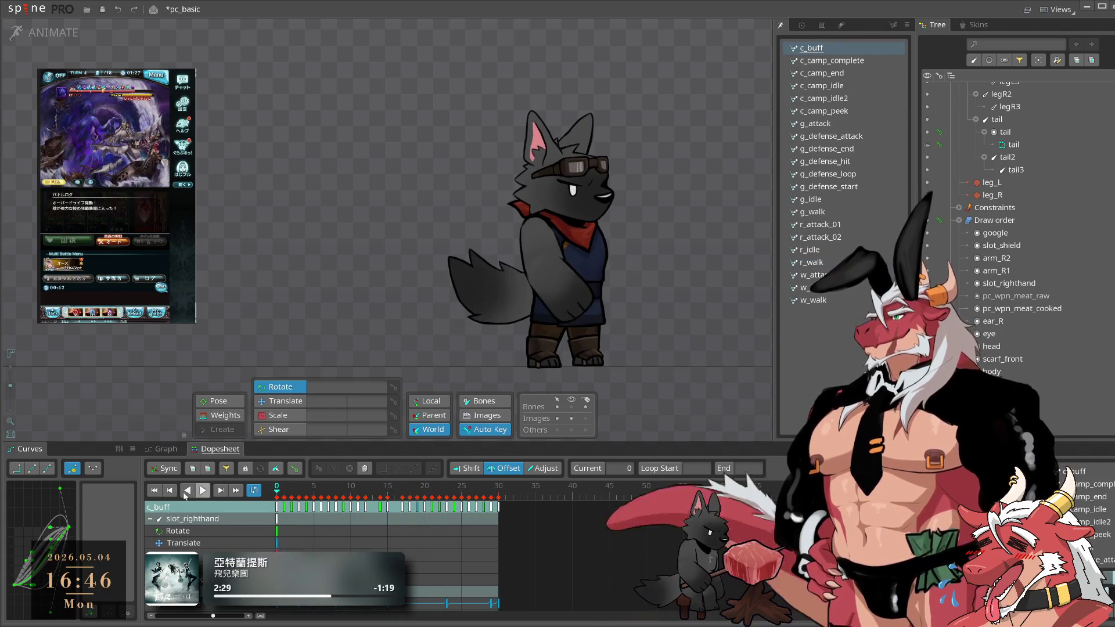
pyautogui.click(203, 491)
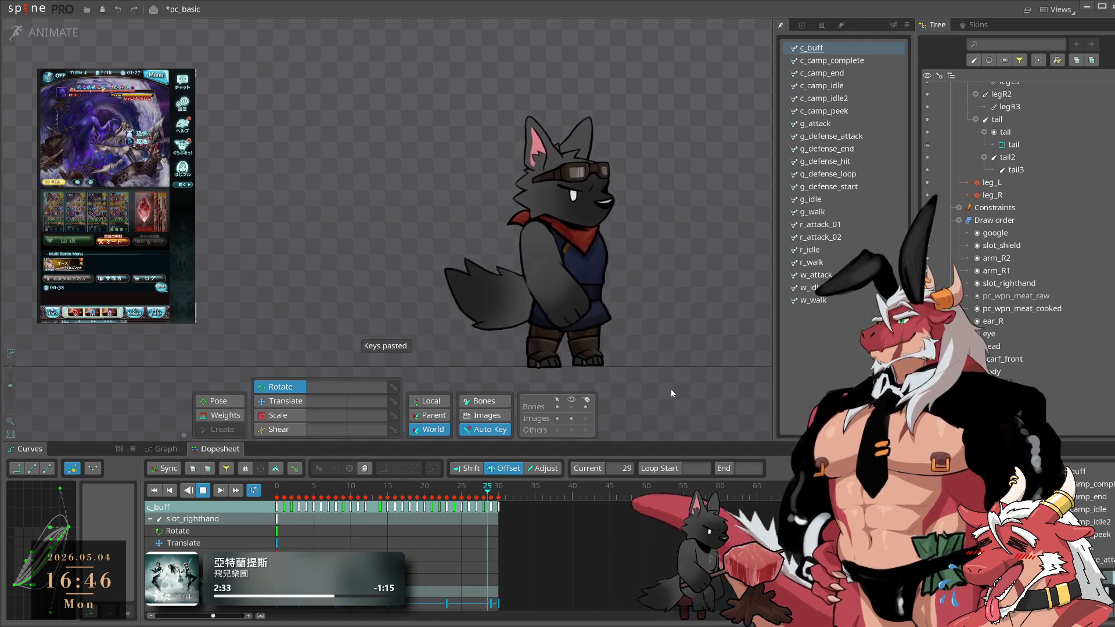
pyautogui.click(838, 289)
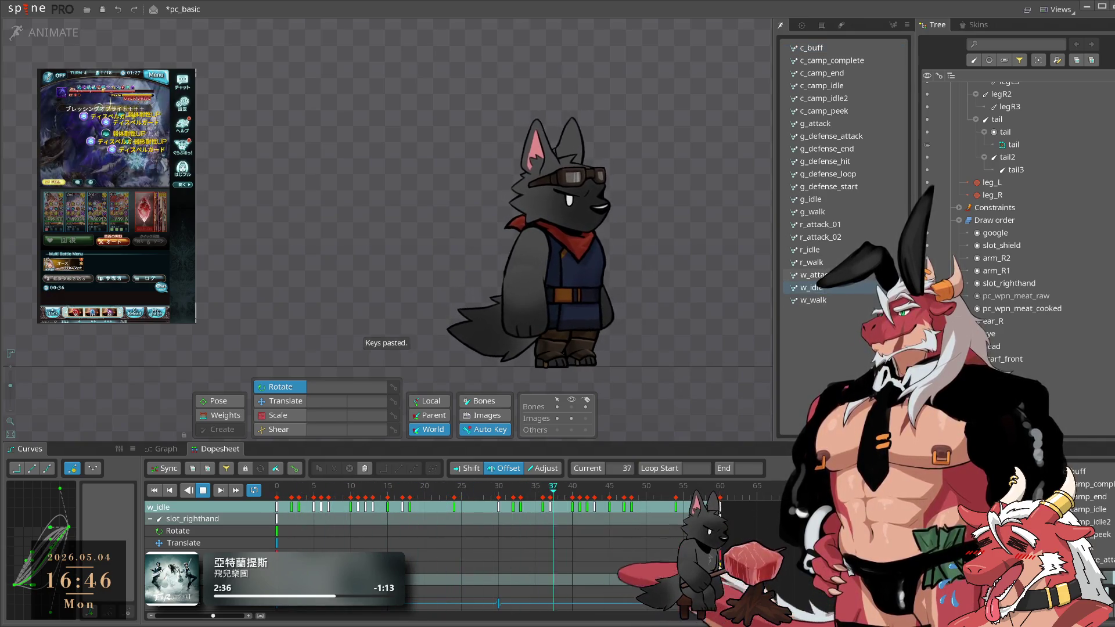
pyautogui.click(825, 298)
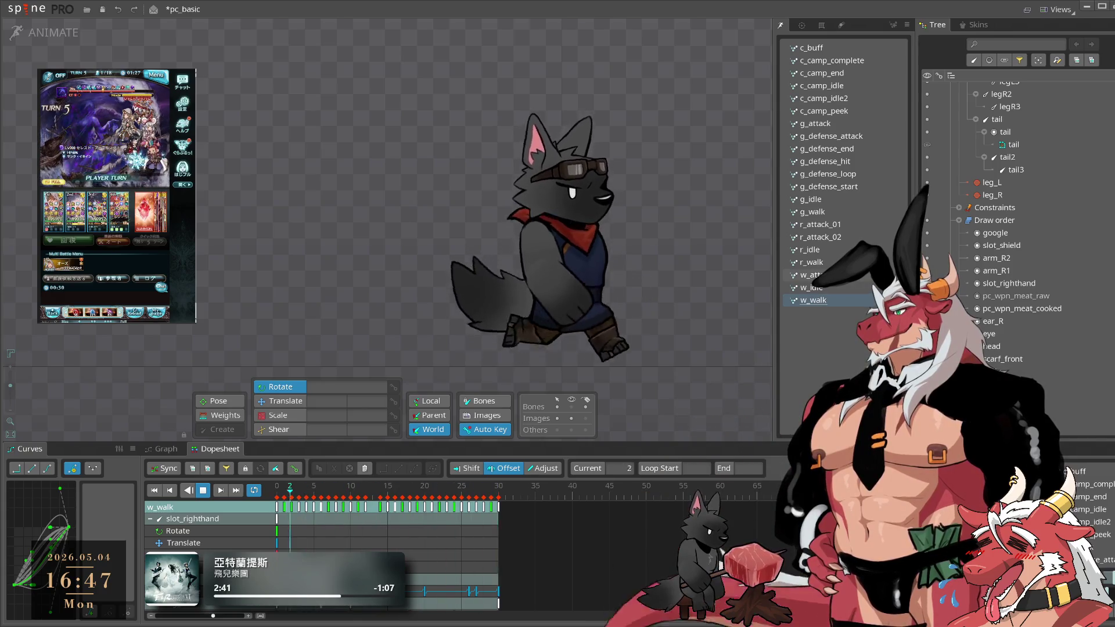
pyautogui.click(812, 275)
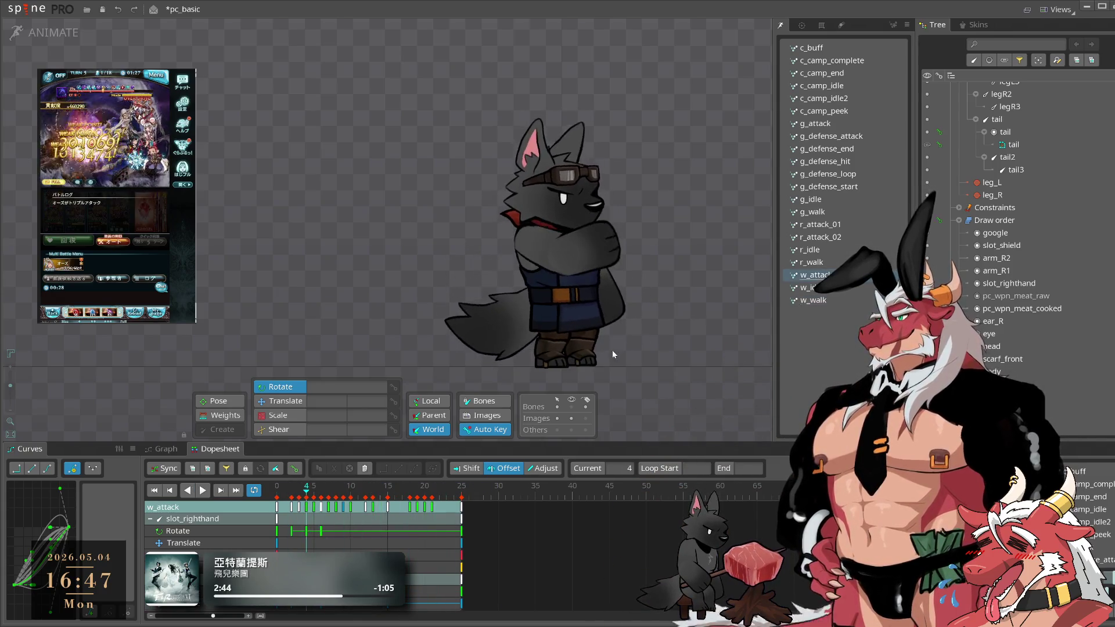
# - Paste the copied scarf and body keys into w_attack and rewind to frame 0
pyautogui.press('space')
pyautogui.scroll(2, 567, 360)
pyautogui.scroll(1, 578, 328)
pyautogui.click(595, 287)
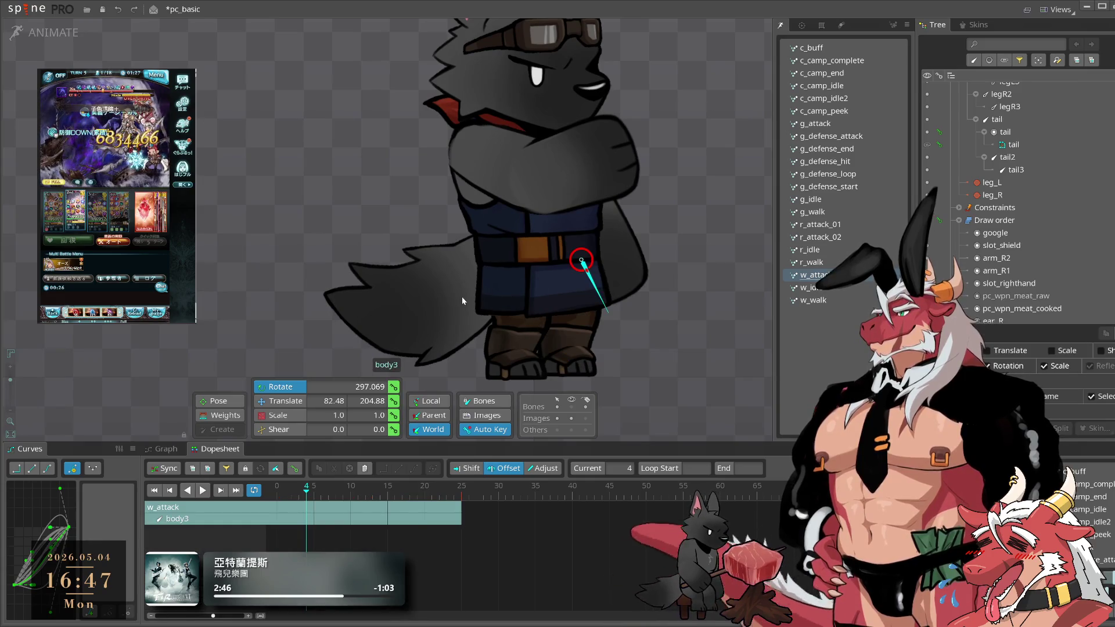
pyautogui.click(278, 498)
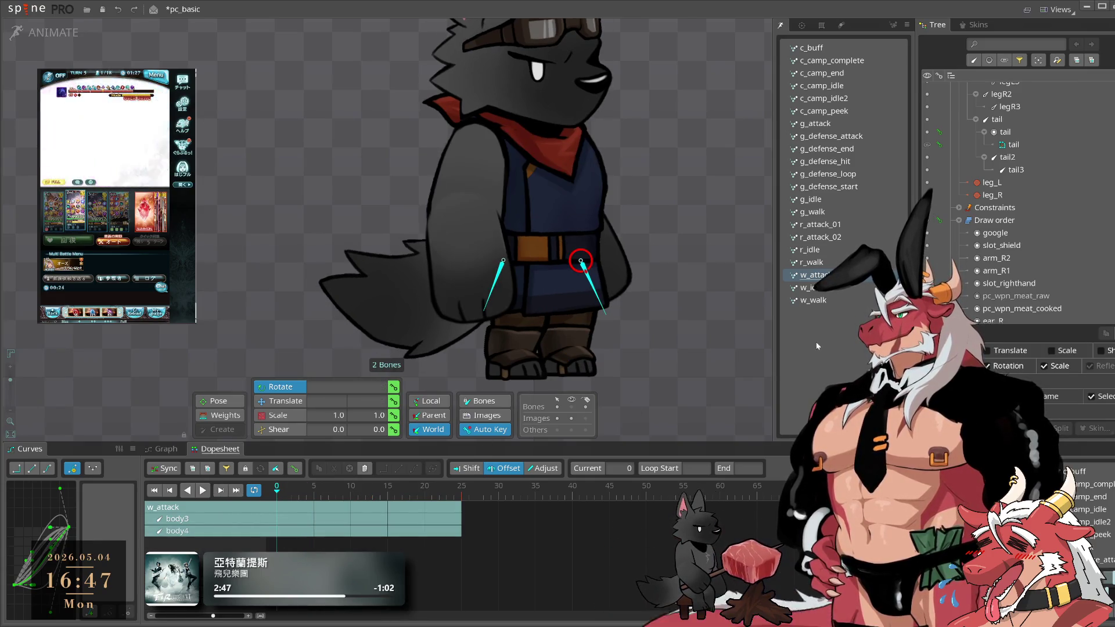
pyautogui.click(836, 289)
pyautogui.click(294, 546)
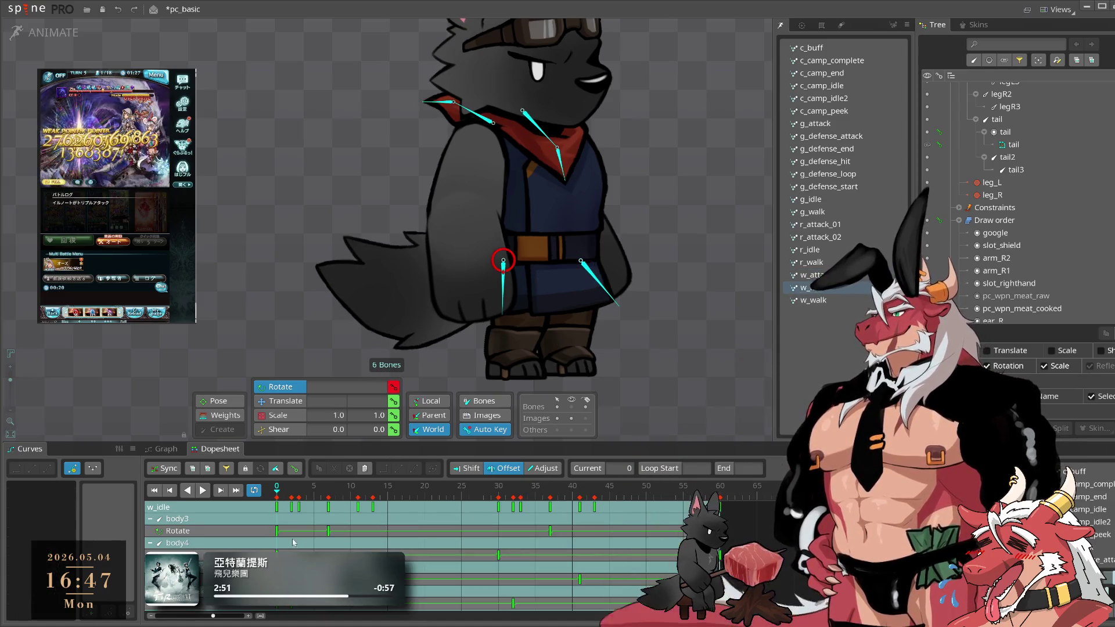
pyautogui.click(838, 263)
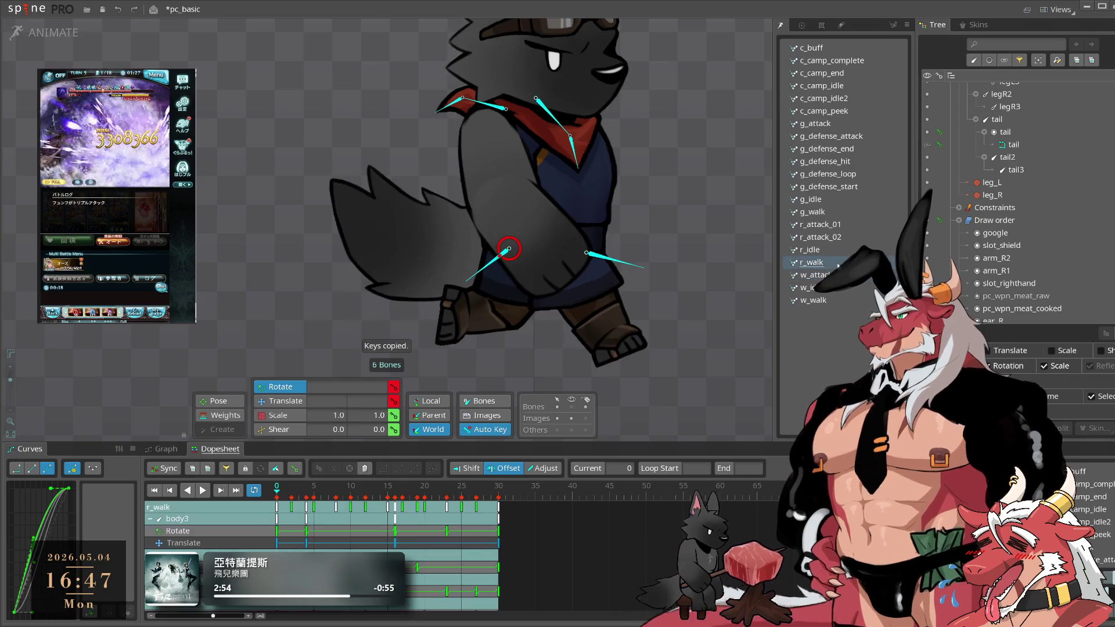
pyautogui.click(819, 274)
pyautogui.hotkey('ctrl', 'v')
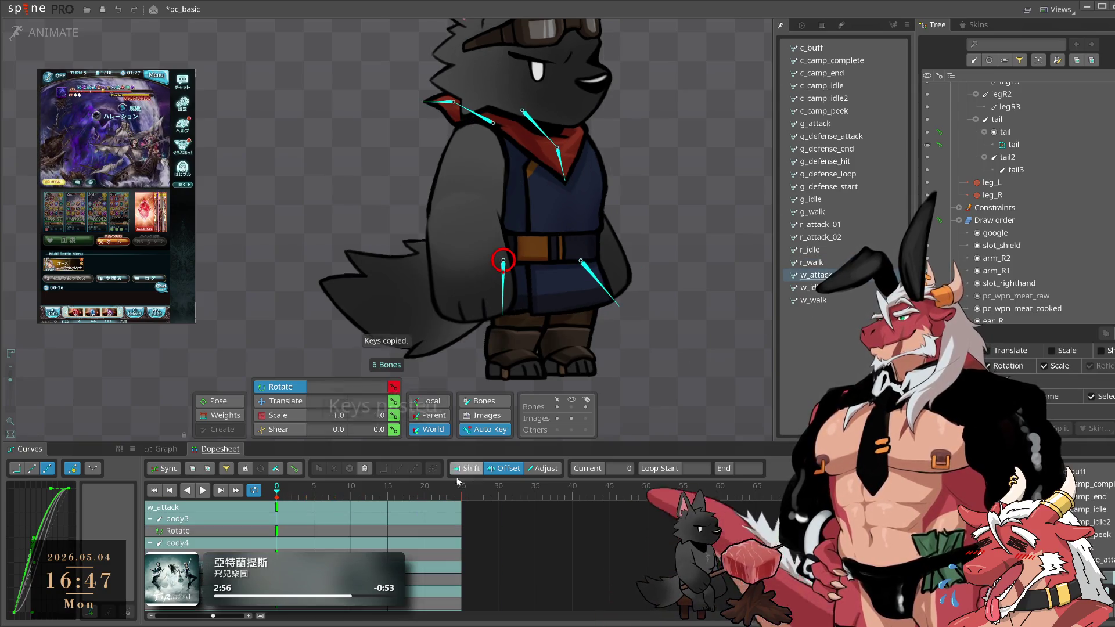
pyautogui.moveTo(437, 487)
pyautogui.mouseDown()
pyautogui.moveTo(288, 494)
pyautogui.moveTo(299, 496)
pyautogui.mouseUp()
# - Rotate body3 into a new sway pose at frame 10 and preview it
pyautogui.click(610, 295)
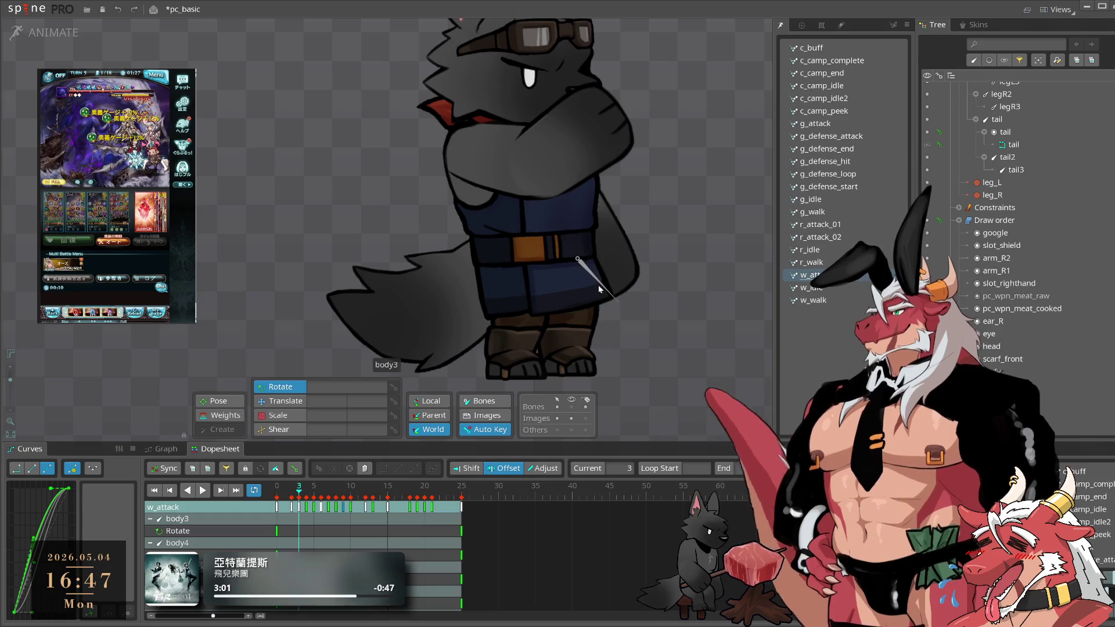
pyautogui.click(294, 498)
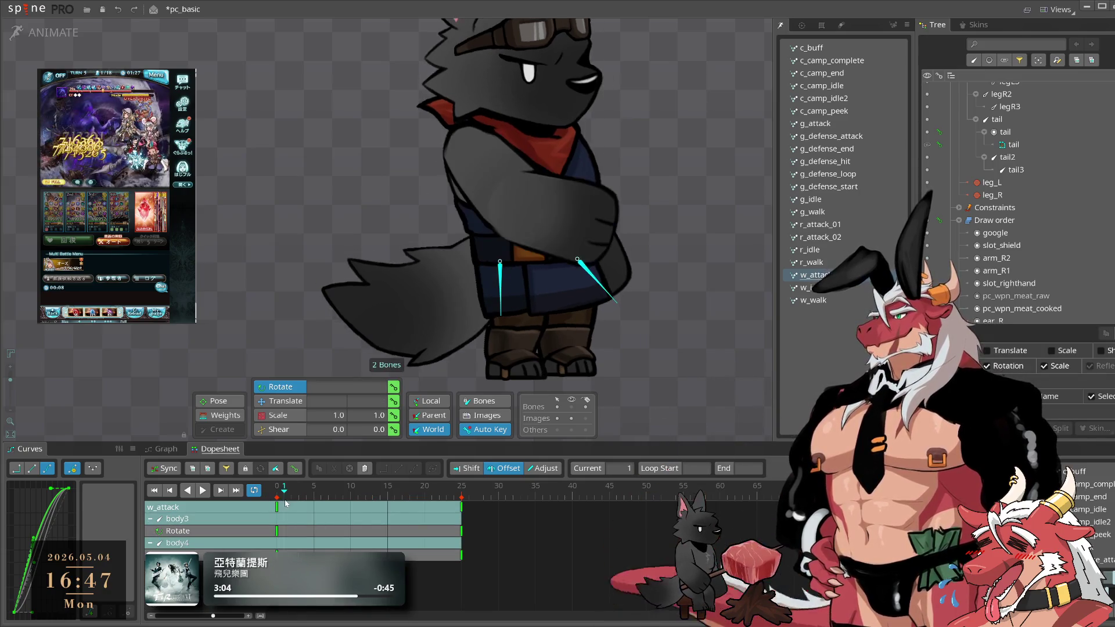
pyautogui.click(314, 498)
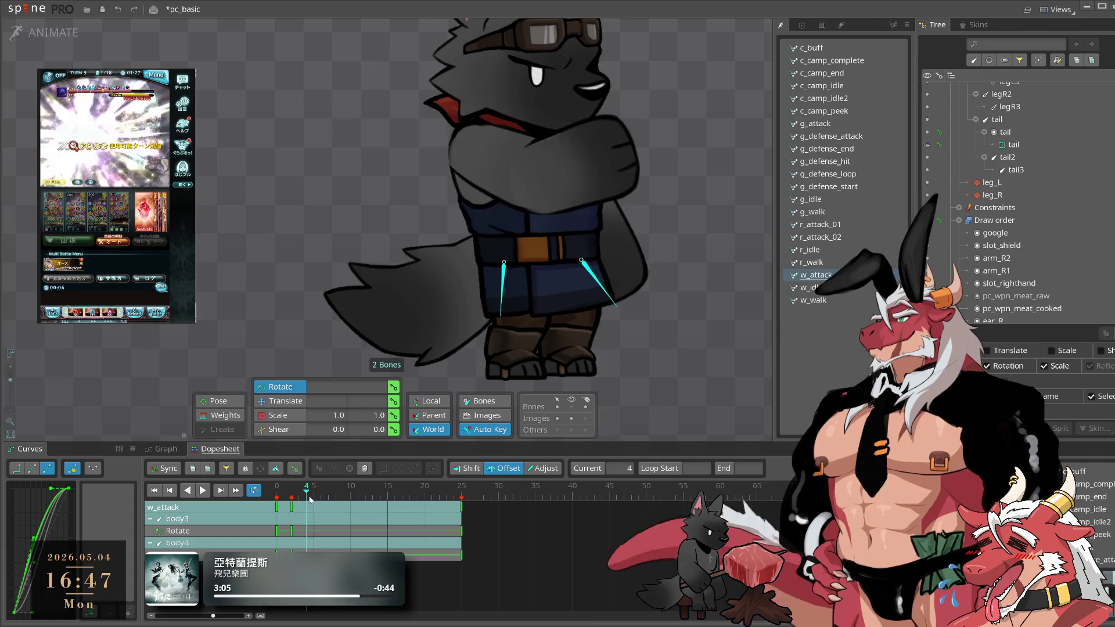
pyautogui.click(350, 498)
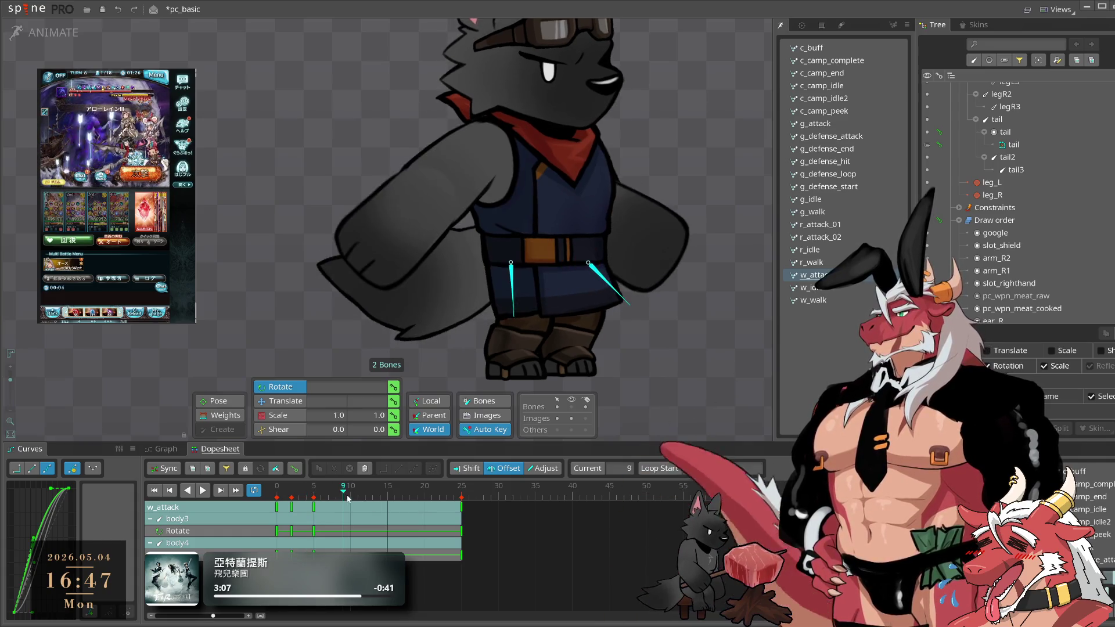
pyautogui.moveTo(740, 354)
pyautogui.mouseDown()
pyautogui.moveTo(618, 419)
pyautogui.moveTo(657, 414)
pyautogui.mouseUp()
pyautogui.press('space')
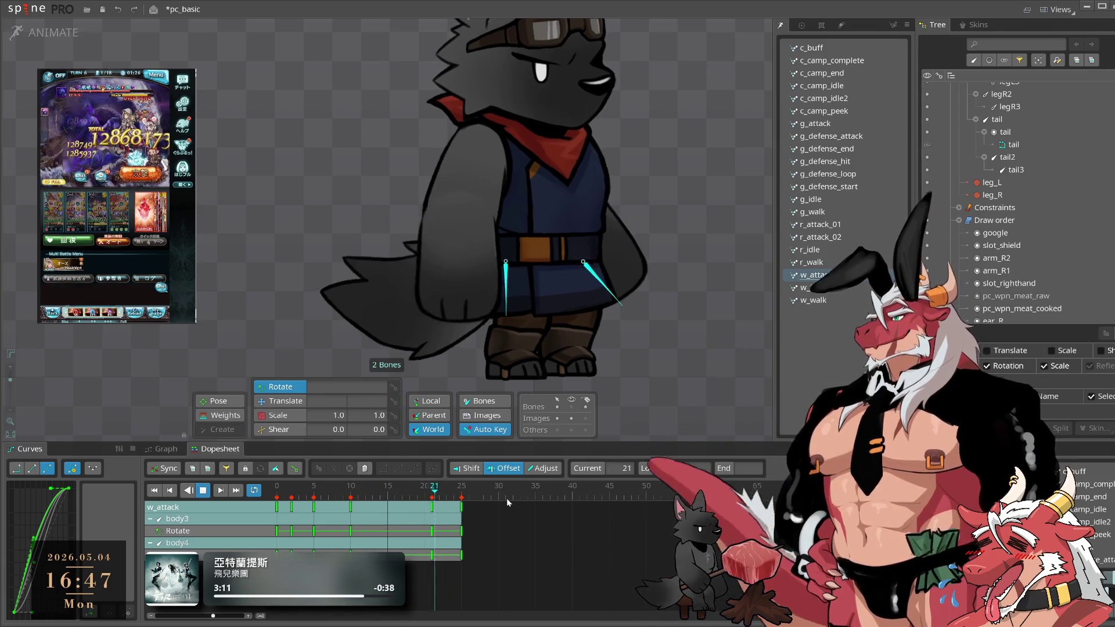
pyautogui.press('space')
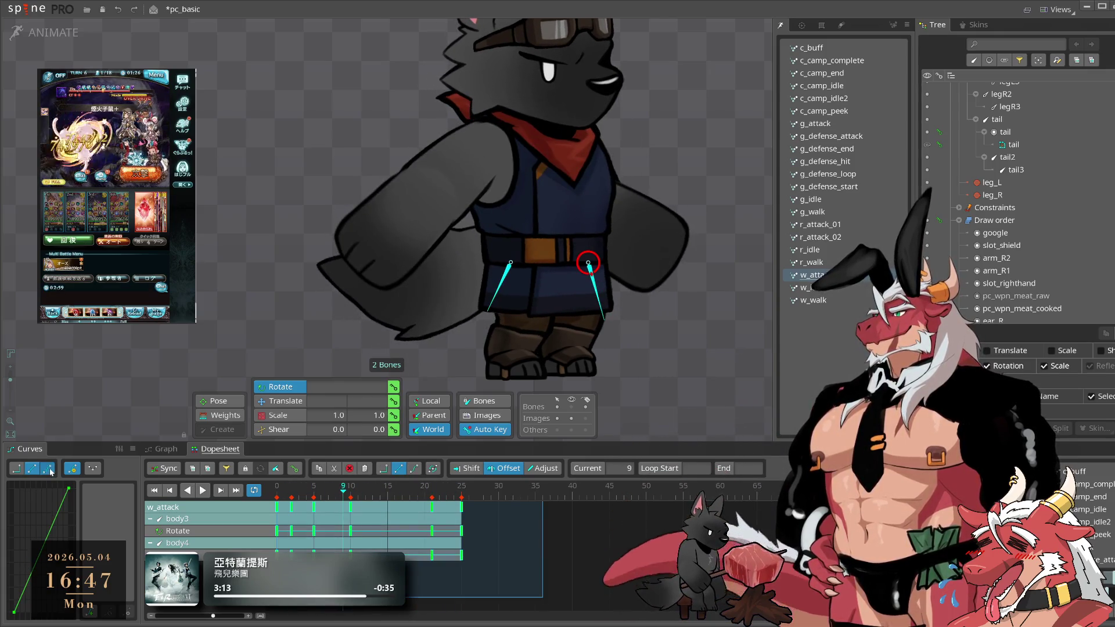
# - Paste the body bones' first-frame keys at frame 25 to close the loop
pyautogui.click(460, 495)
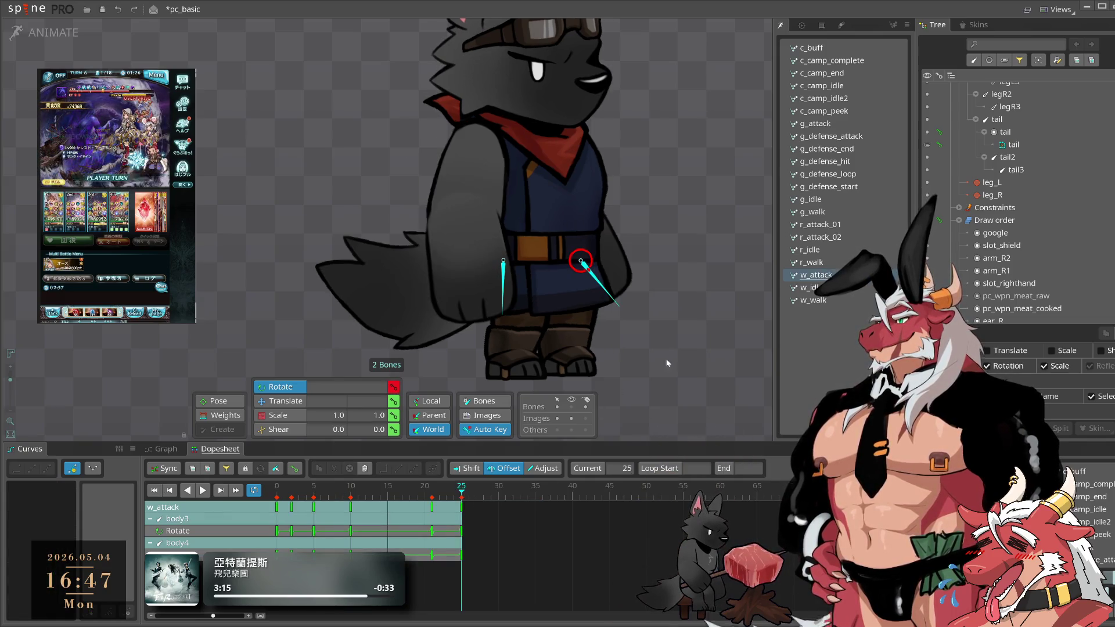
pyautogui.click(462, 508)
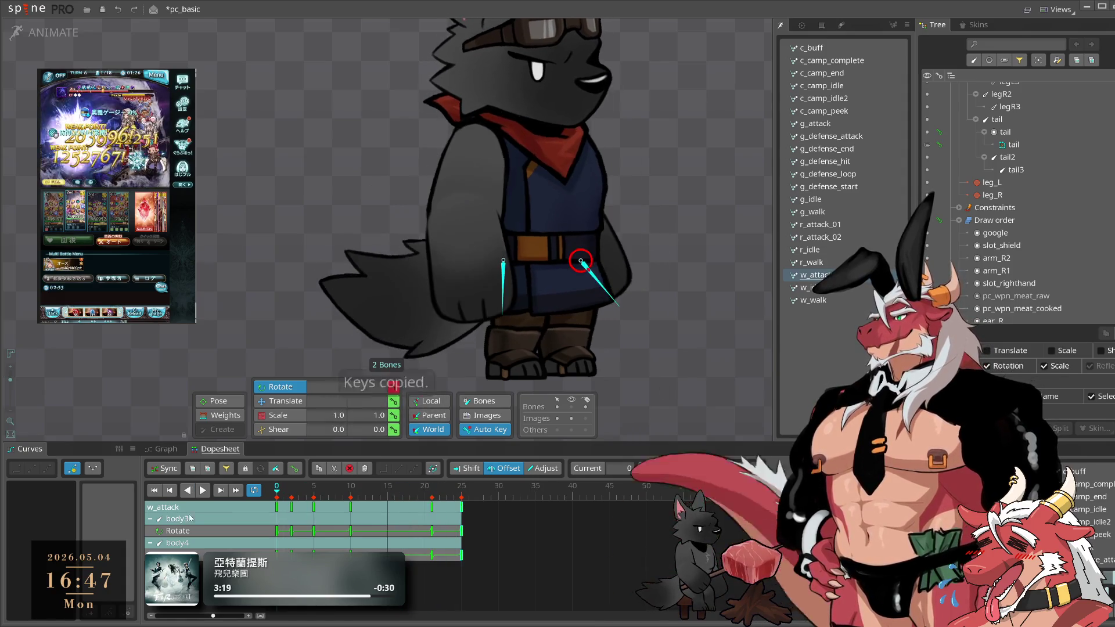
pyautogui.hotkey('ctrl', 'v')
pyautogui.press('space')
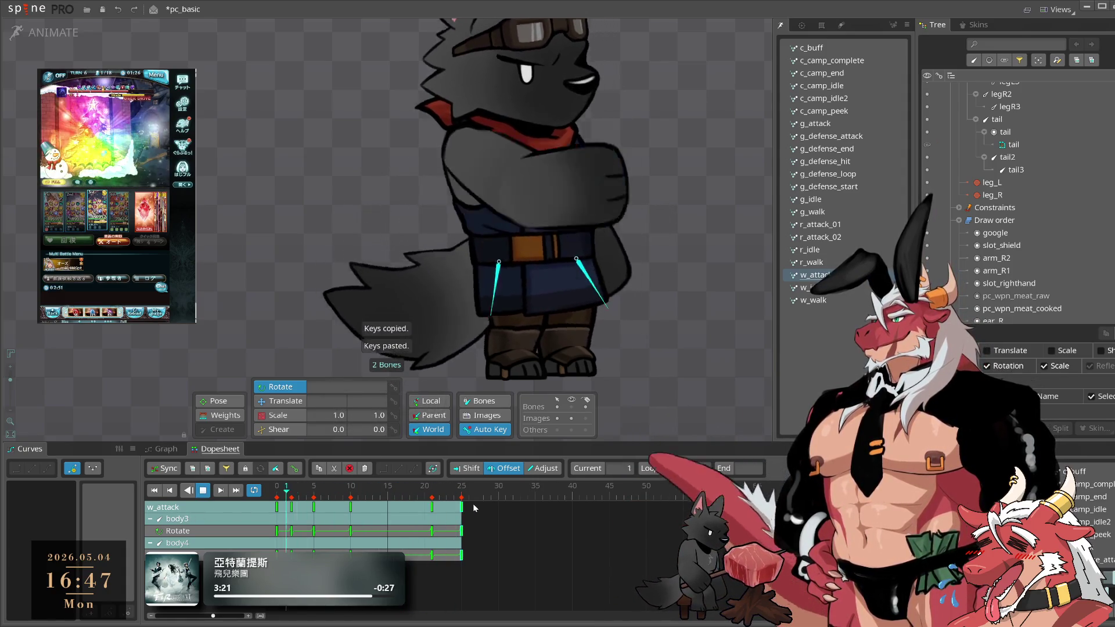
# - Review the sway from frame 2 through 19 and check body3's rotate keys in playback
pyautogui.click(292, 497)
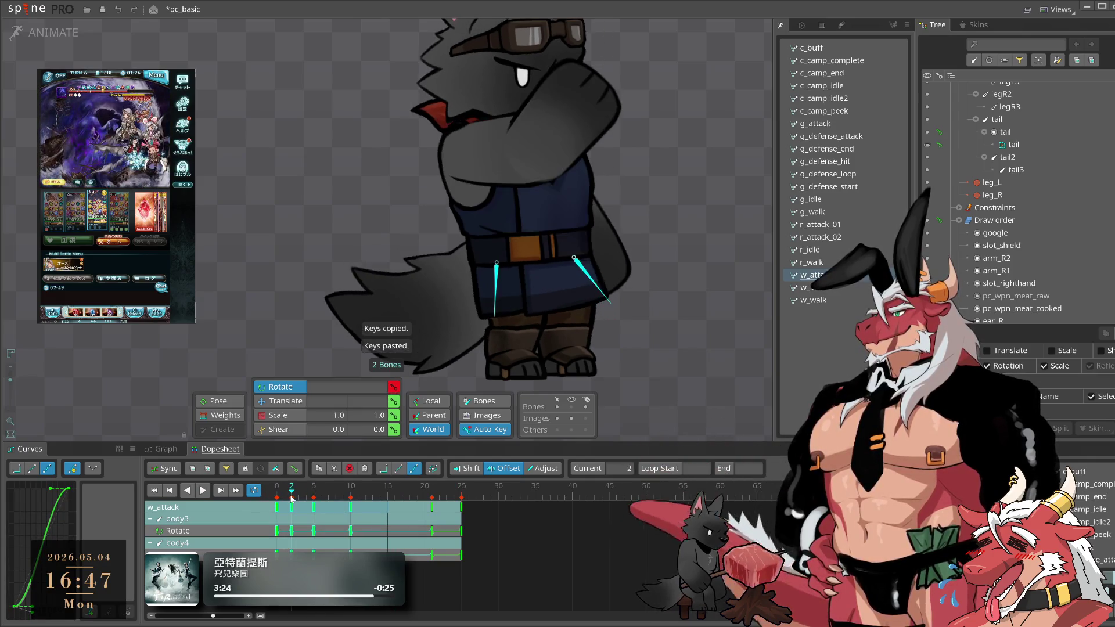
pyautogui.moveTo(295, 495); pyautogui.dragTo(314, 498)
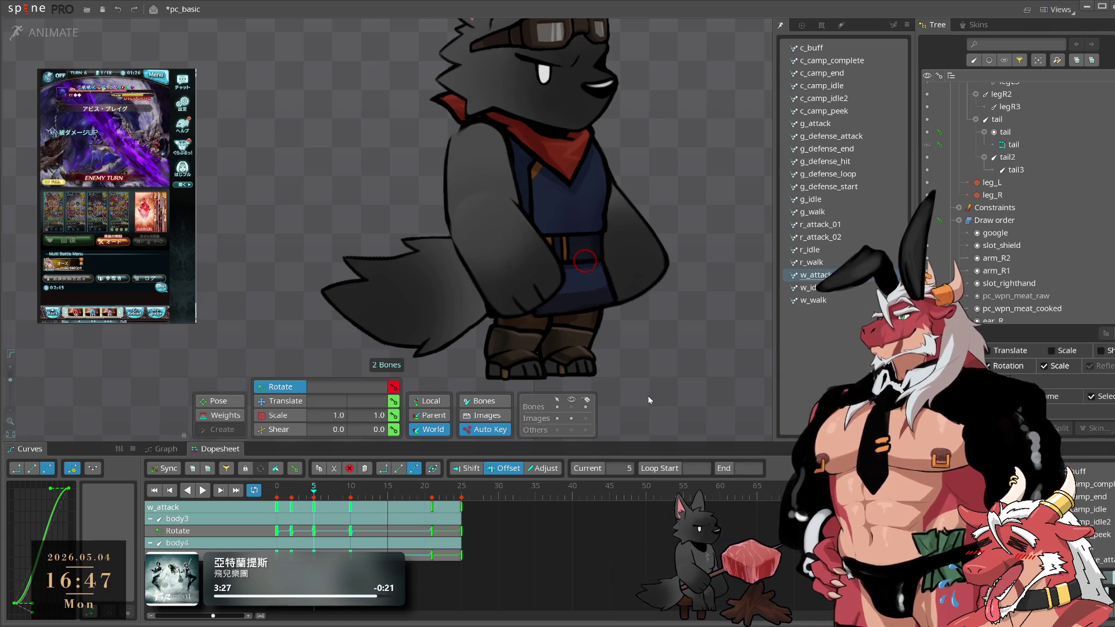
pyautogui.moveTo(315, 499); pyautogui.dragTo(416, 499)
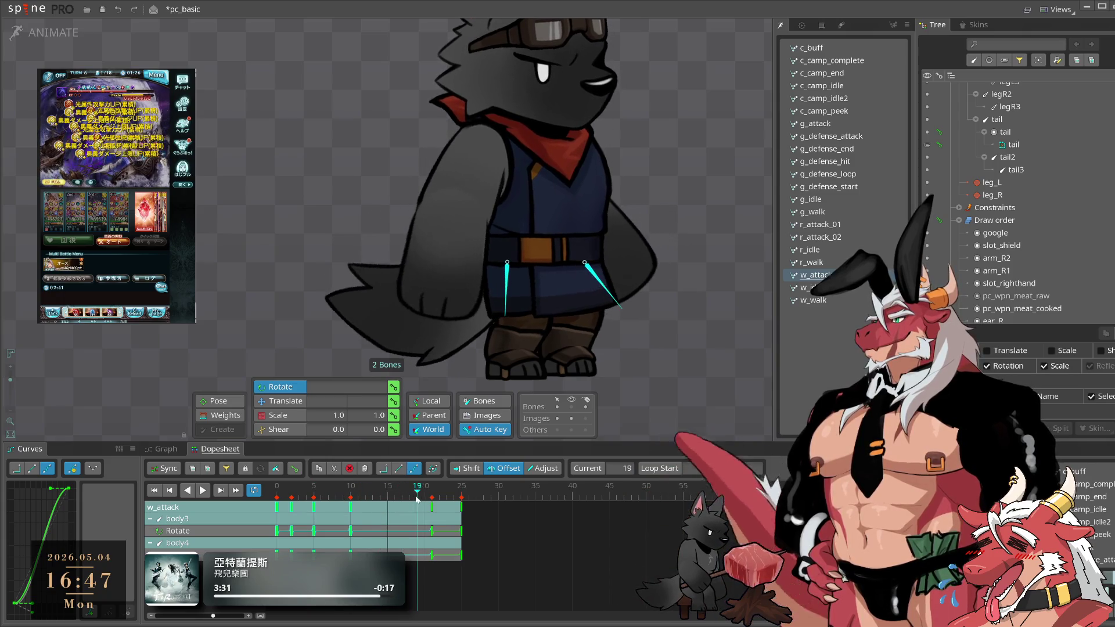
pyautogui.press('space')
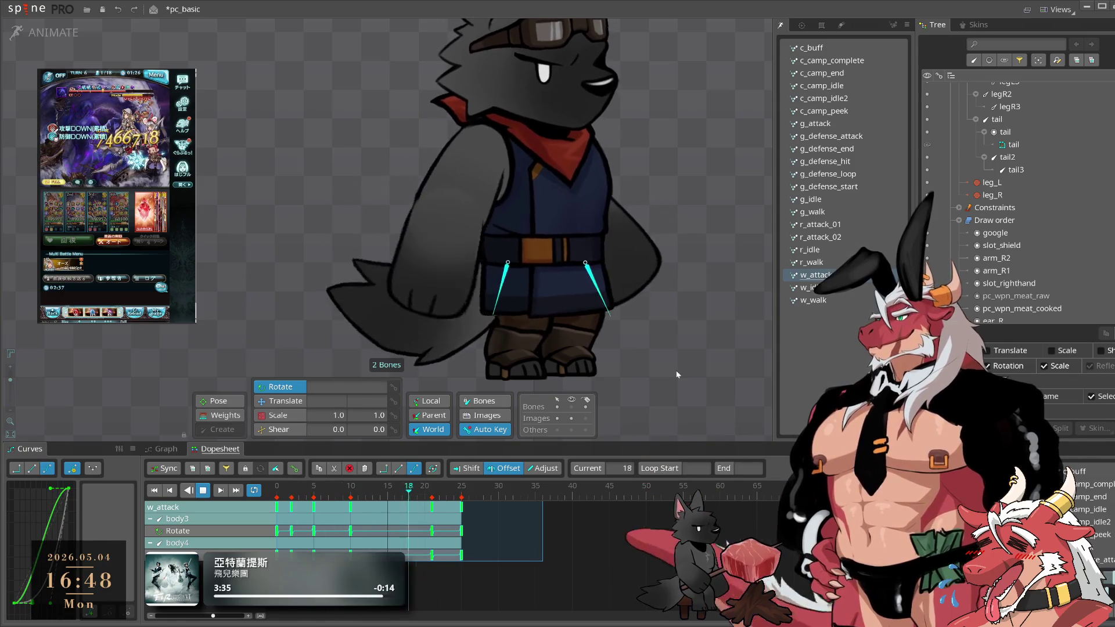
pyautogui.press('Escape')
pyautogui.press('space')
pyautogui.click(608, 300)
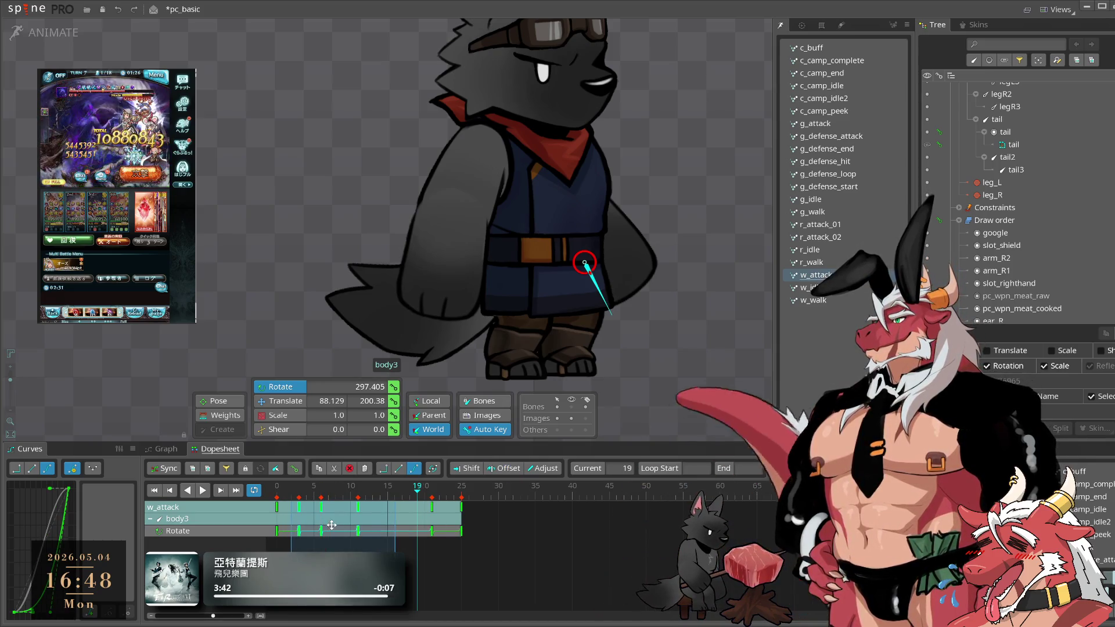
pyautogui.press('space')
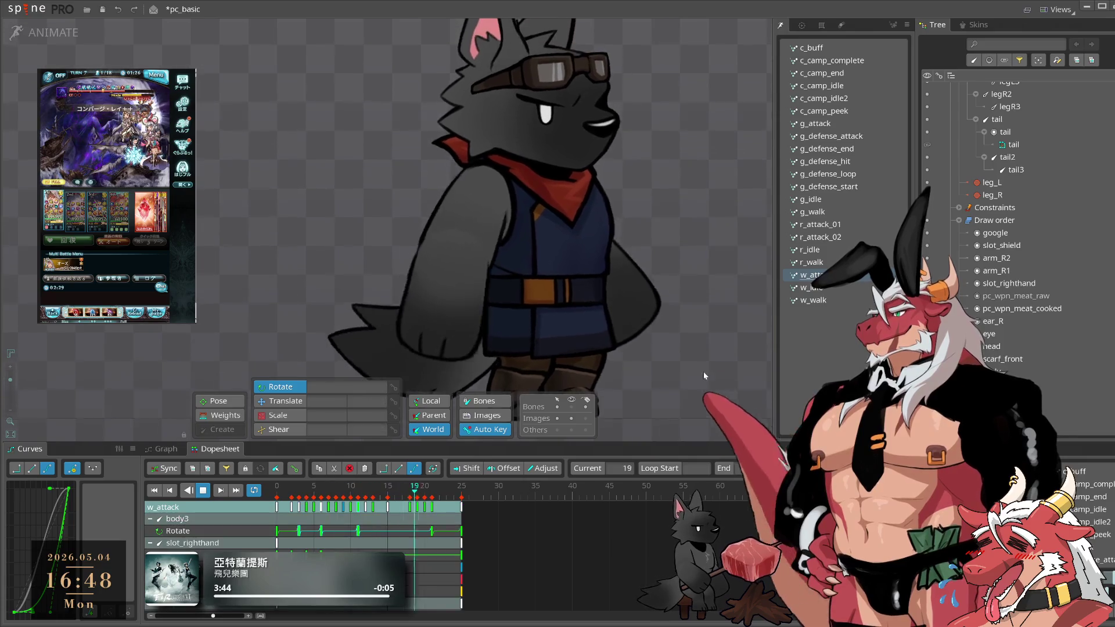
pyautogui.click(559, 187)
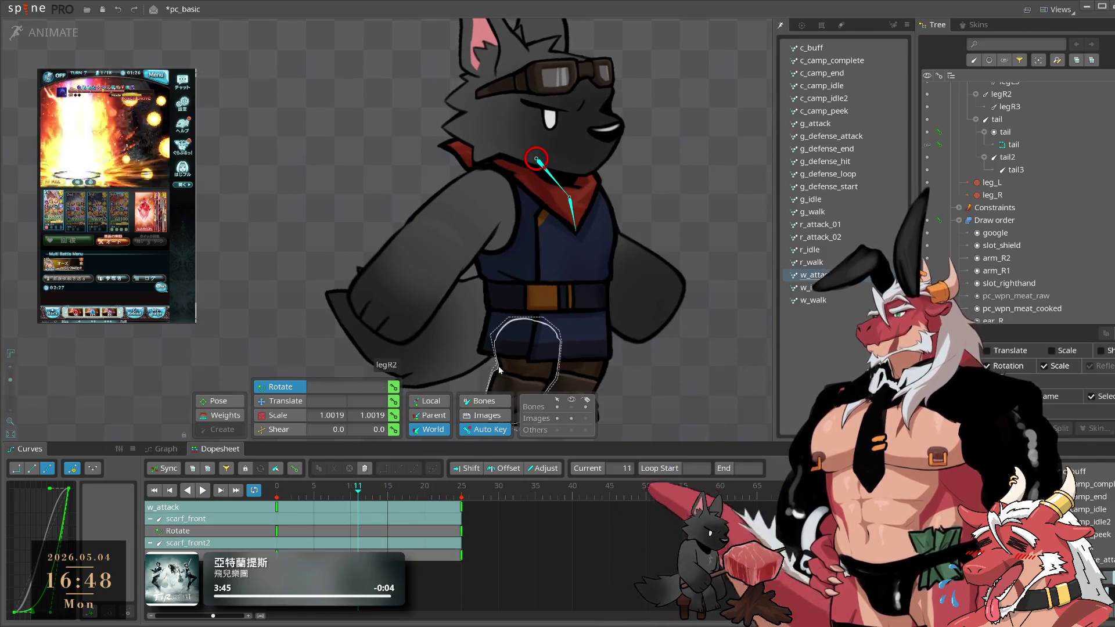
# - Select scarf_front2 and scrub its flap across frames 3, 9 and 16
pyautogui.click(568, 203)
pyautogui.moveTo(358, 498)
pyautogui.mouseDown()
pyautogui.moveTo(290, 497)
pyautogui.moveTo(306, 499)
pyautogui.mouseUp()
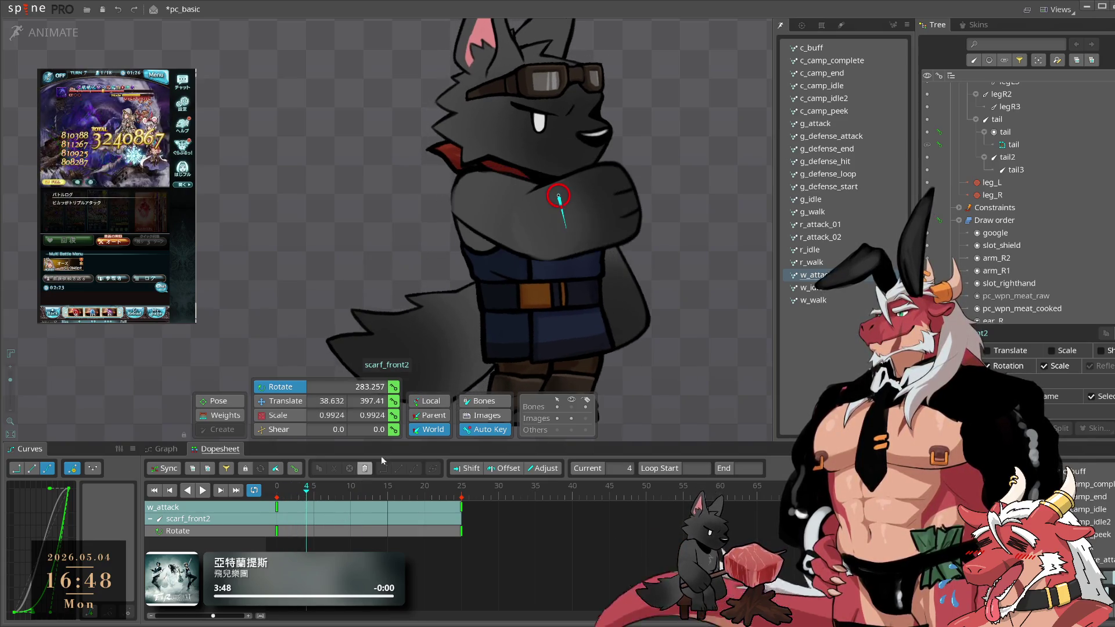
pyautogui.click(342, 493)
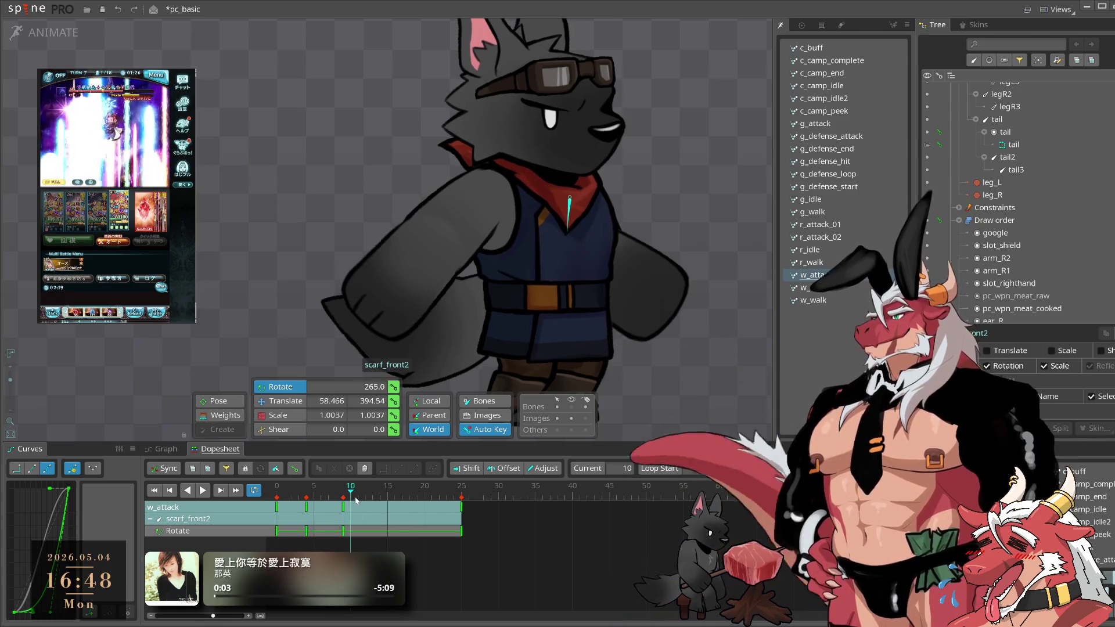
pyautogui.click(395, 498)
pyautogui.press('space')
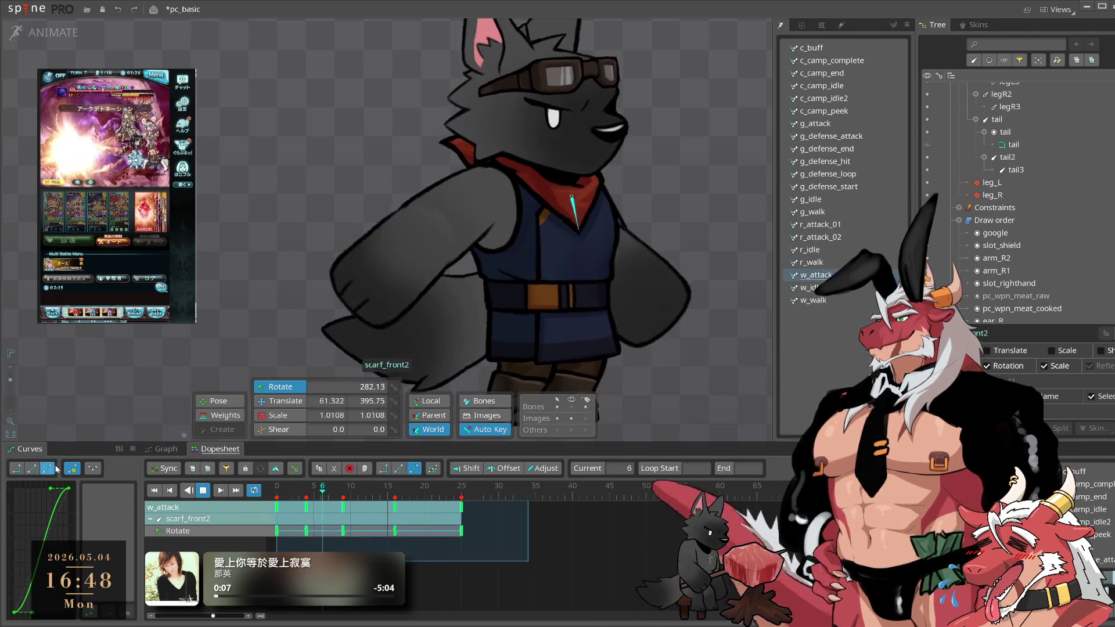
pyautogui.click(300, 490)
pyautogui.click(342, 498)
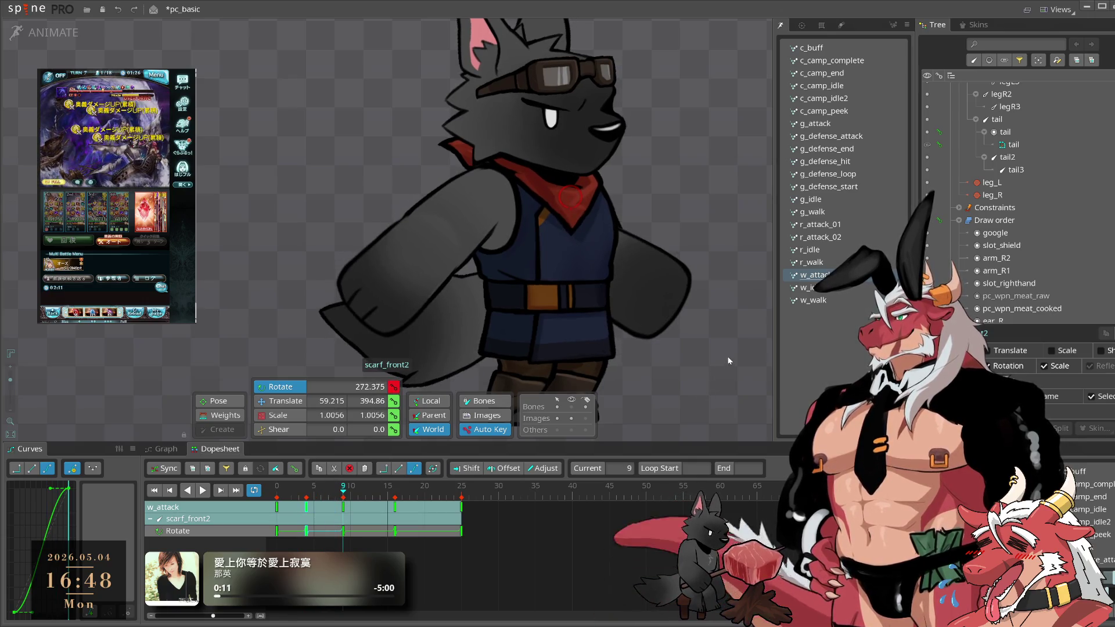
# - Shift scarf_front2's frame-9 key later and copy it for reuse at the end
pyautogui.click(344, 509)
pyautogui.moveTo(353, 511); pyautogui.dragTo(426, 509)
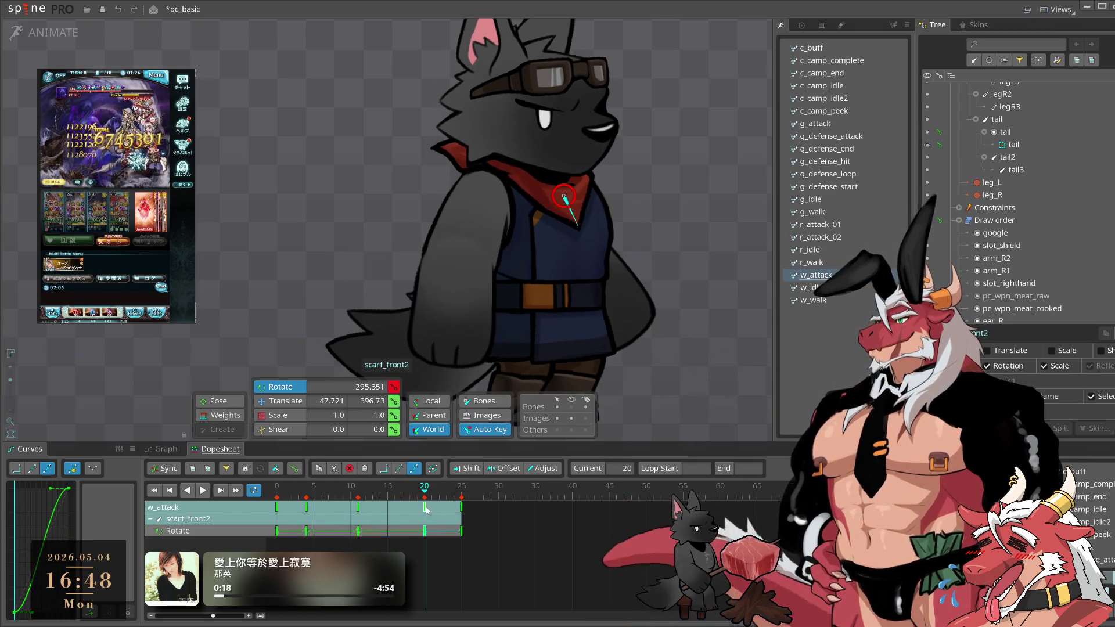
pyautogui.hotkey('ctrl', 'c')
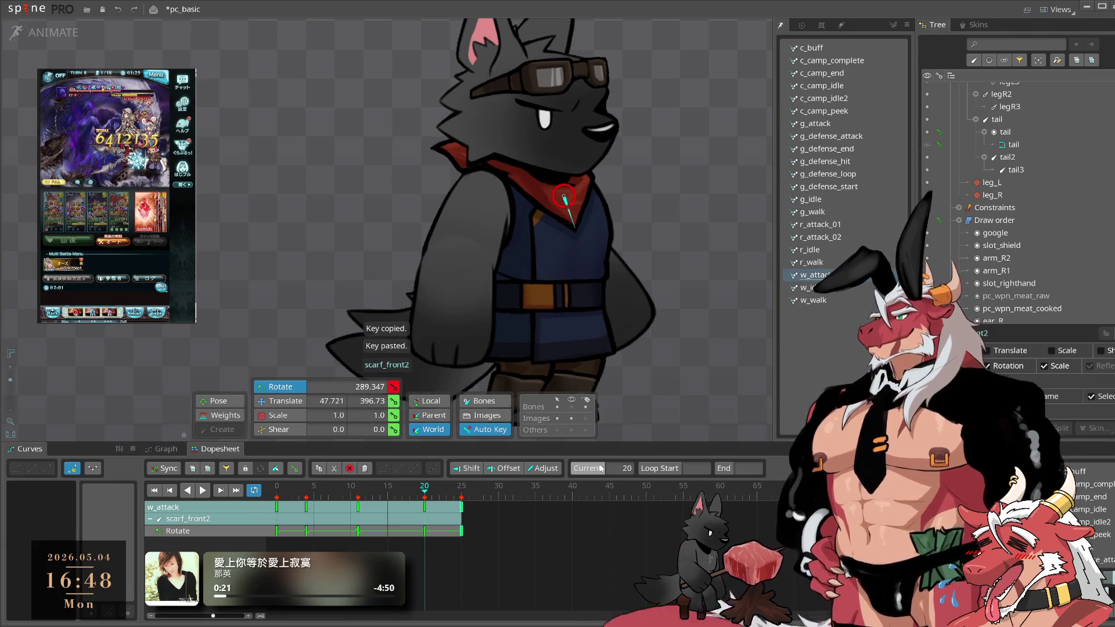
pyautogui.press('l')
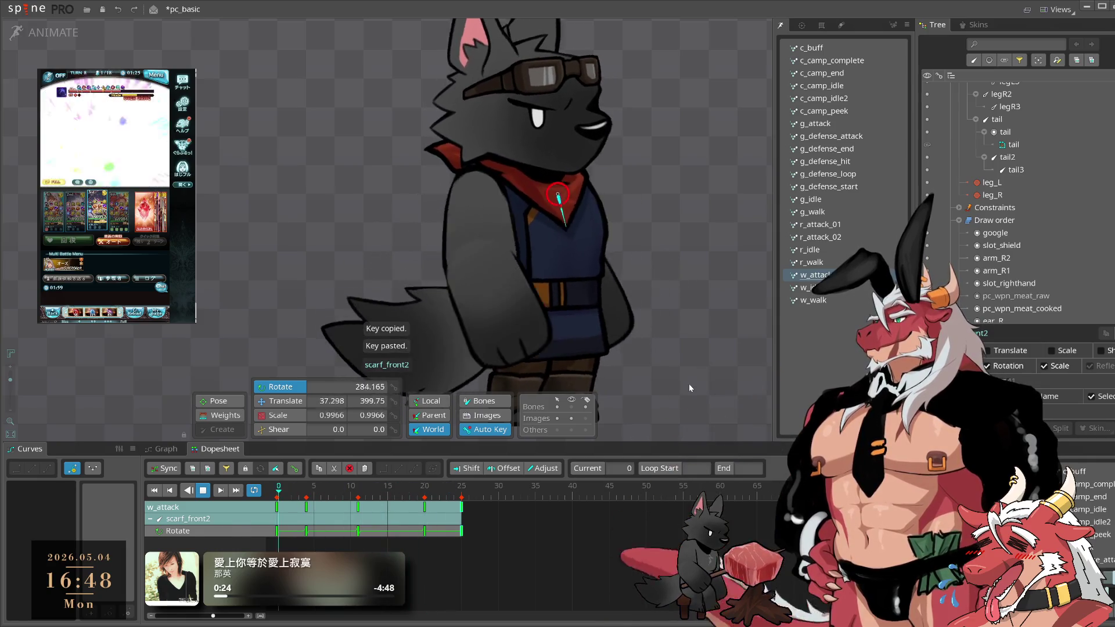
pyautogui.click(616, 204)
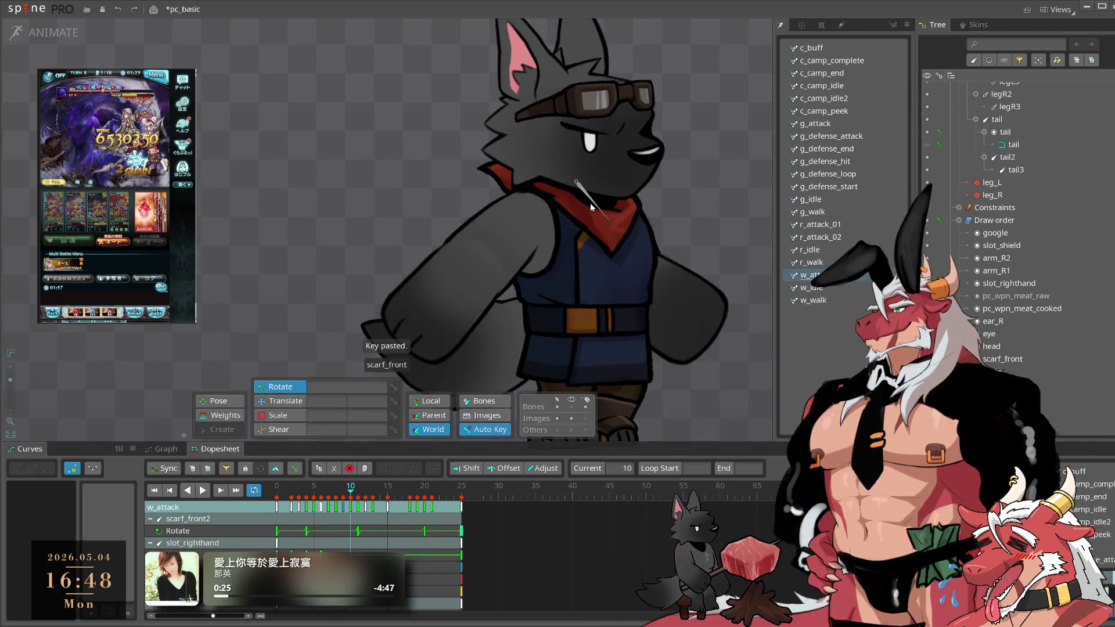
# - Key scarf_front rotations at frames 7 and 17
pyautogui.click(590, 203)
pyautogui.click(328, 492)
pyautogui.moveTo(703, 203)
pyautogui.mouseDown()
pyautogui.moveTo(737, 193)
pyautogui.moveTo(740, 212)
pyautogui.mouseUp()
pyautogui.click(404, 503)
pyautogui.moveTo(528, 561)
pyautogui.mouseDown()
pyautogui.moveTo(431, 503)
pyautogui.moveTo(276, 503)
pyautogui.mouseUp()
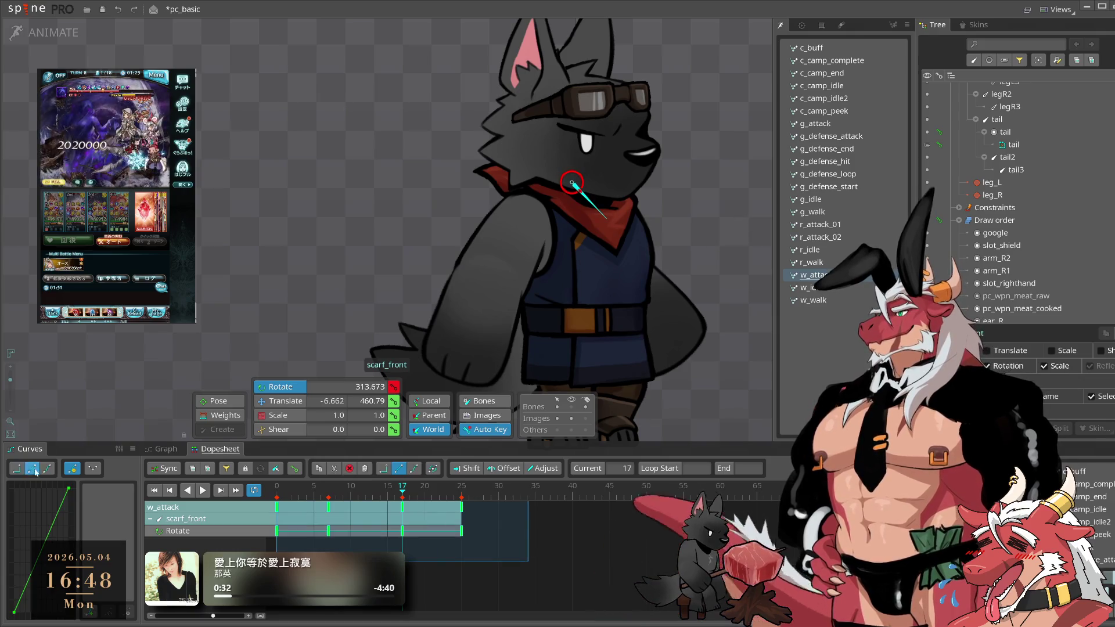
# - Select the scarf_back and scarf_back2 bones at frame 3
pyautogui.click(432, 488)
pyautogui.click(688, 286)
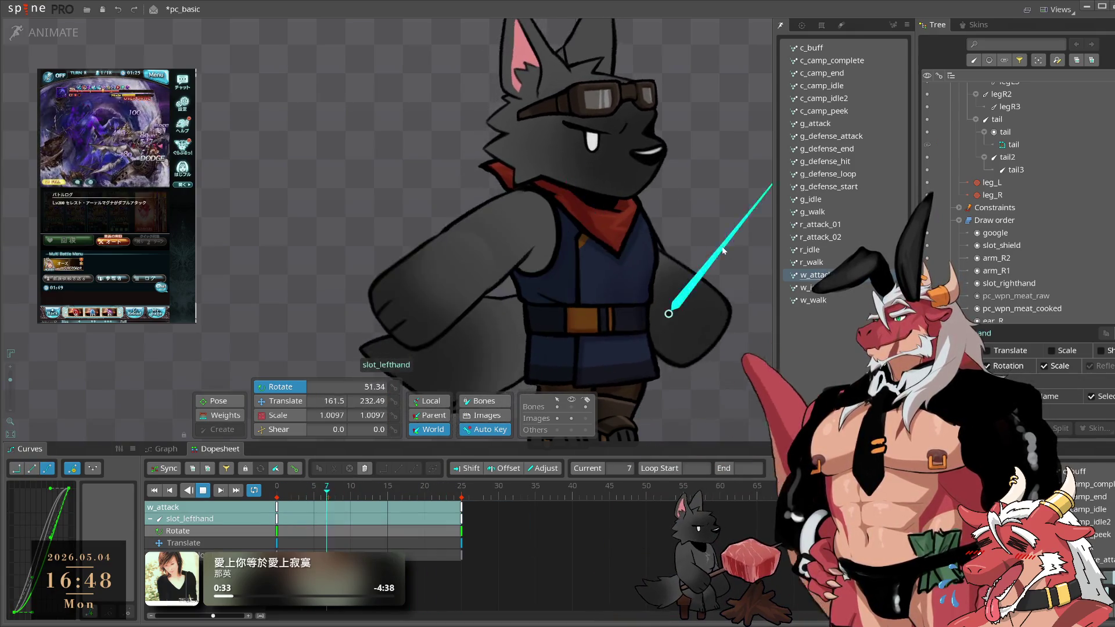
pyautogui.click(521, 186)
pyautogui.keyDown('ctrl'); pyautogui.click(455, 199); pyautogui.keyUp('ctrl')
pyautogui.click(299, 489)
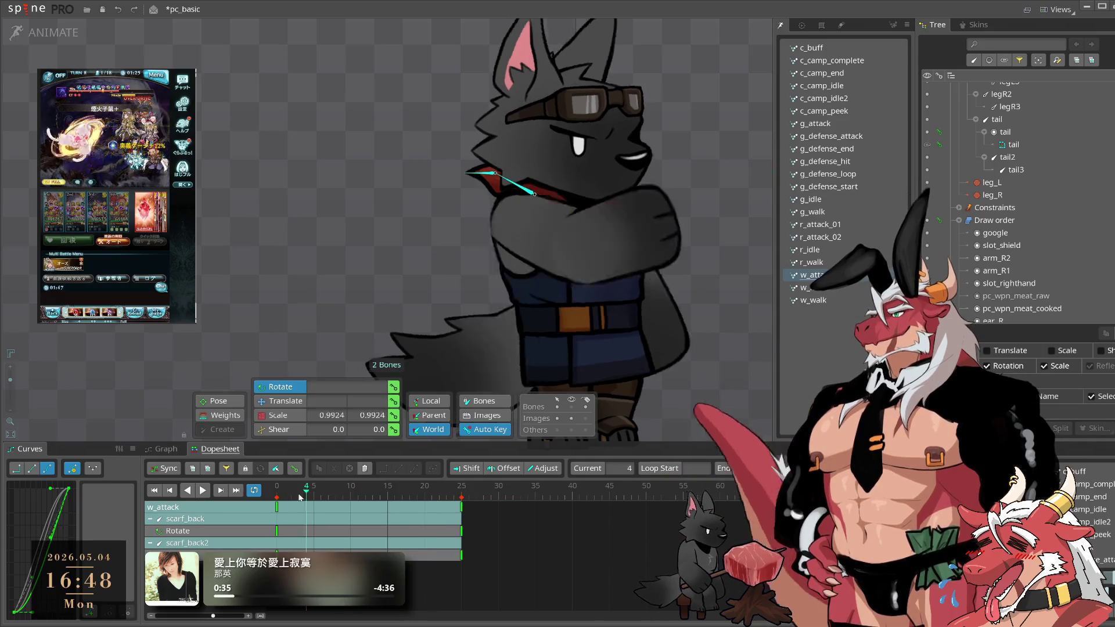
# - Rotate scarf_back2 to a new angle and paste the copied key at frame 18
pyautogui.moveTo(301, 500)
pyautogui.mouseDown()
pyautogui.moveTo(366, 505)
pyautogui.moveTo(291, 510)
pyautogui.moveTo(342, 504)
pyautogui.mouseUp()
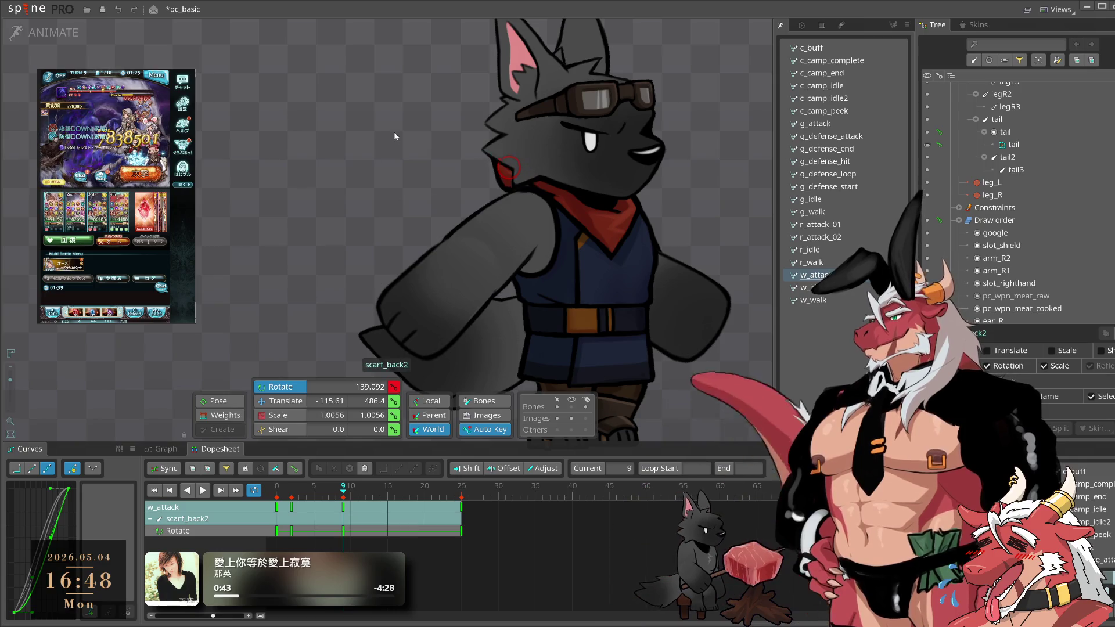
pyautogui.moveTo(346, 481); pyautogui.dragTo(420, 498)
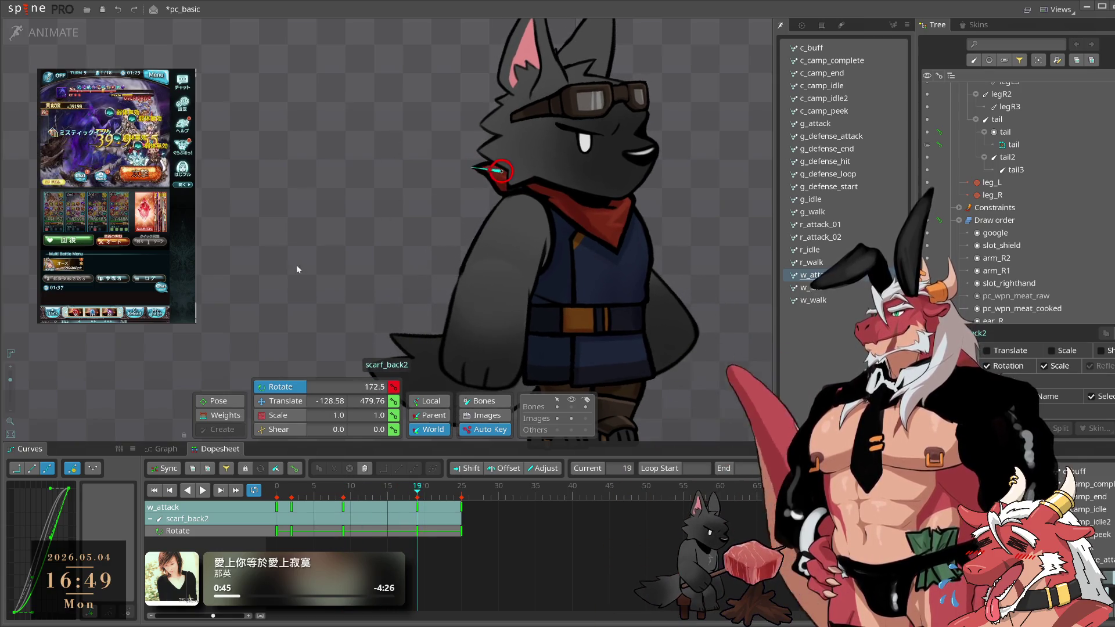
pyautogui.moveTo(296, 266); pyautogui.dragTo(329, 320)
pyautogui.click(462, 531)
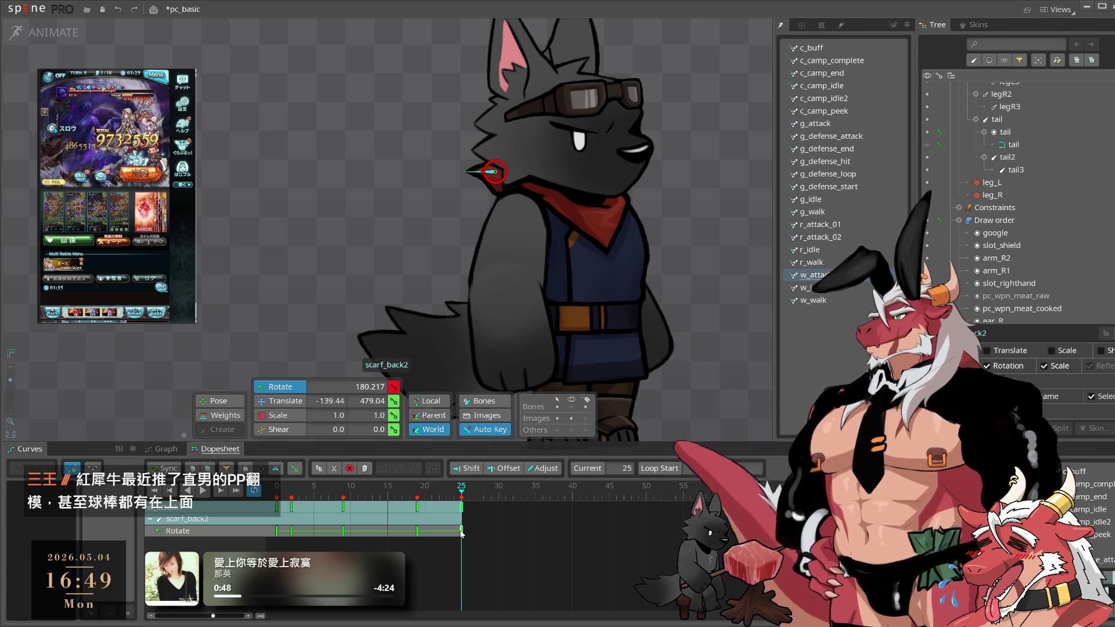
pyautogui.click(407, 493)
pyautogui.hotkey('ctrl', 'v')
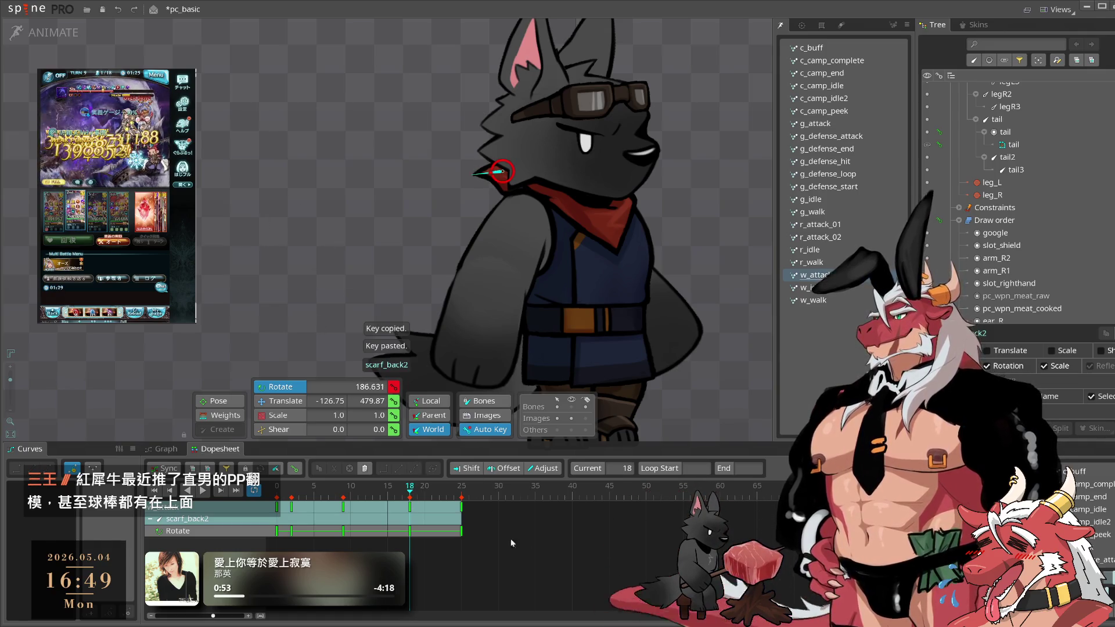
# - Box-select the scarf_back keys, compare the frame-18 key with undo/redo, and preview w_attack
pyautogui.moveTo(543, 561); pyautogui.dragTo(89, 488)
pyautogui.press('space')
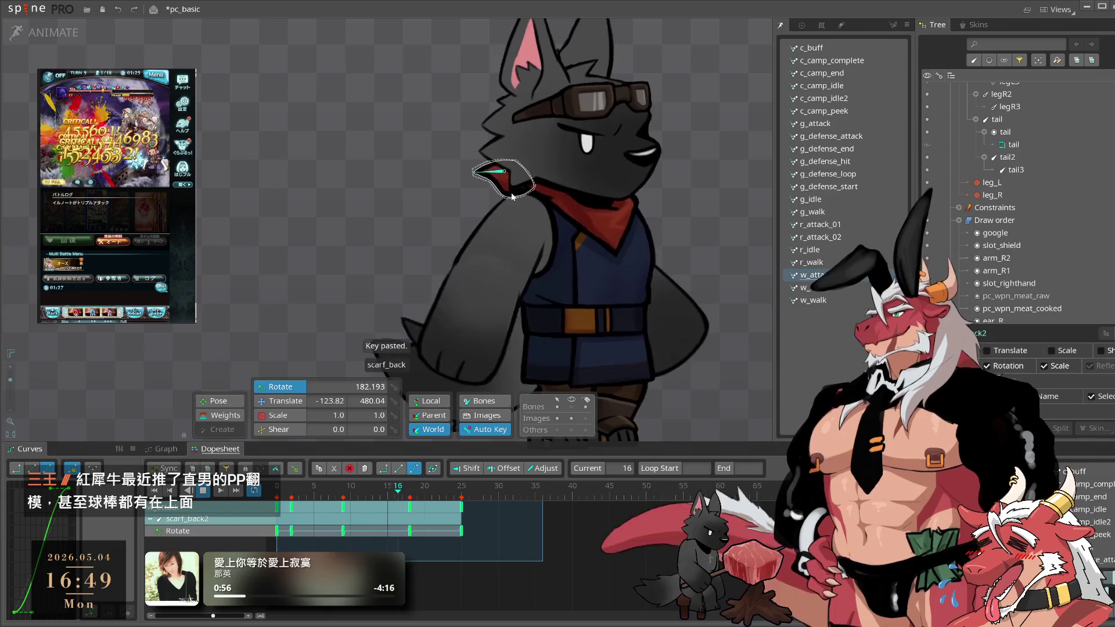
pyautogui.hotkey('ctrl', 'z')
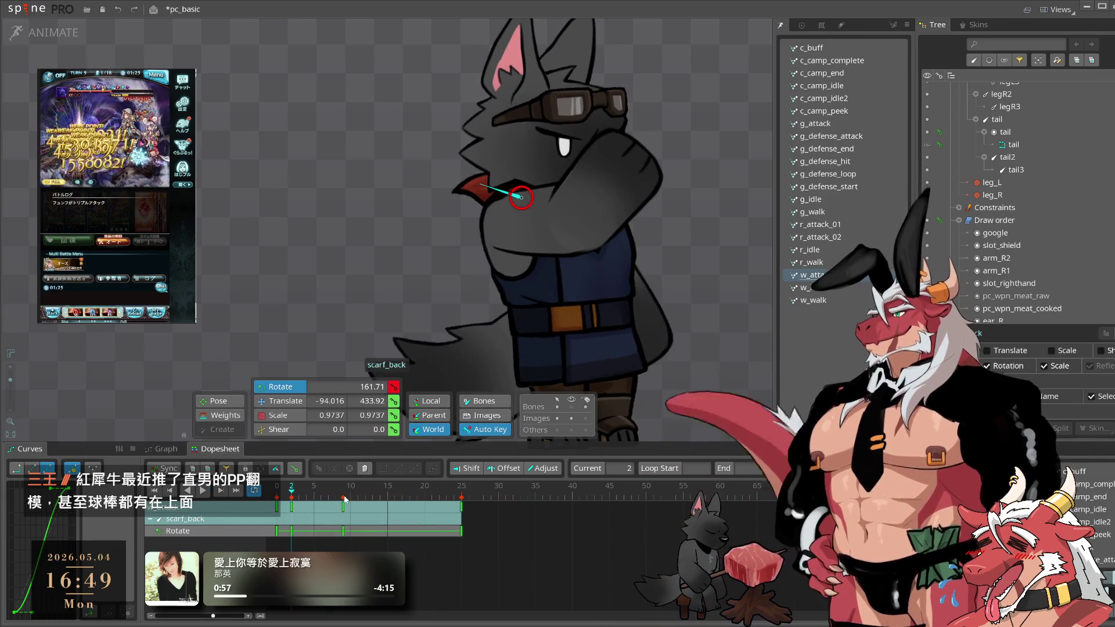
pyautogui.hotkey('ctrl', 'y')
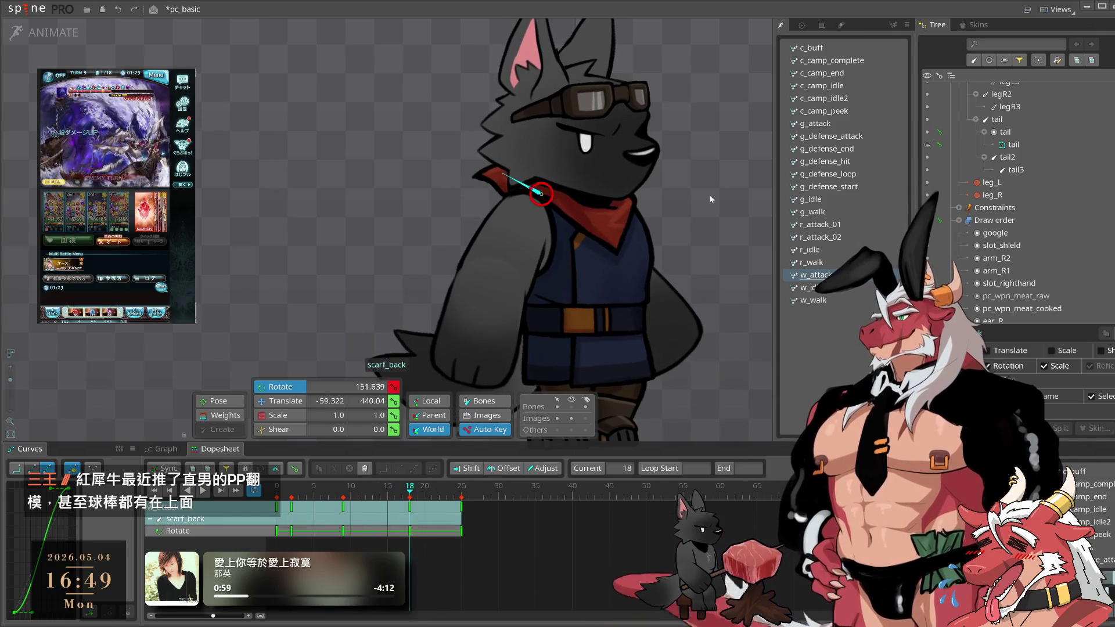
pyautogui.moveTo(595, 549); pyautogui.dragTo(276, 502)
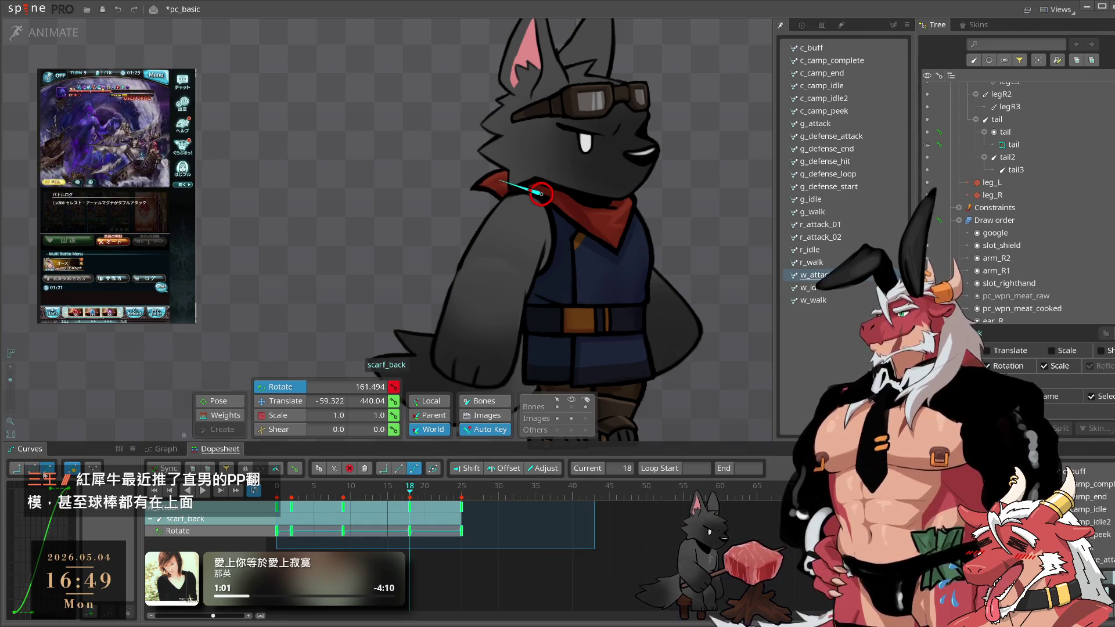
pyautogui.click(590, 570)
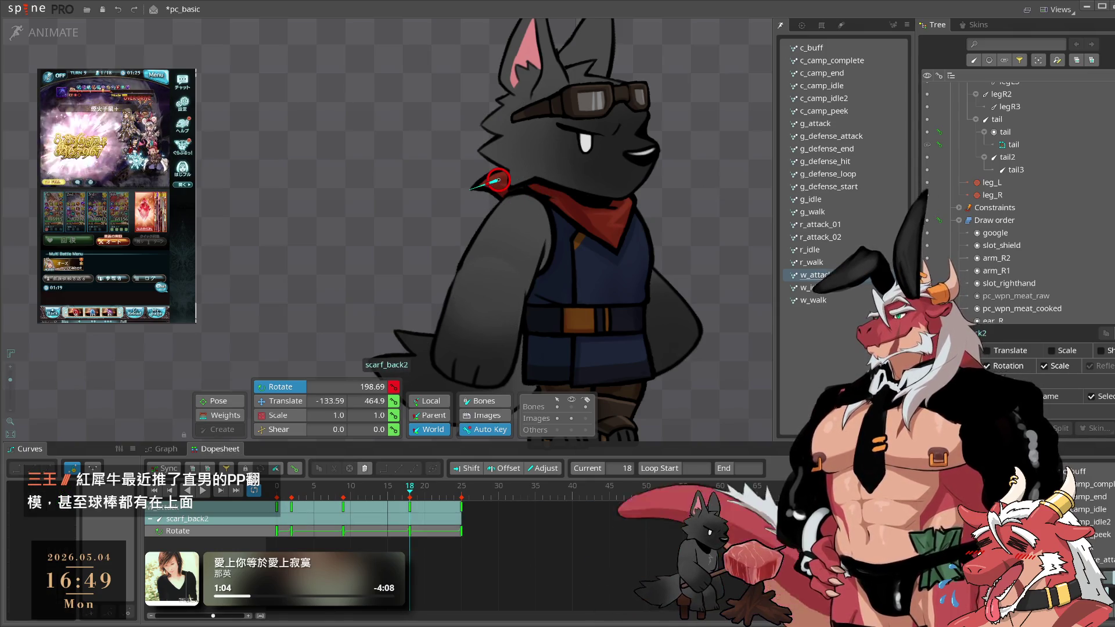
pyautogui.click(409, 486)
pyautogui.press('space')
pyautogui.click(716, 231)
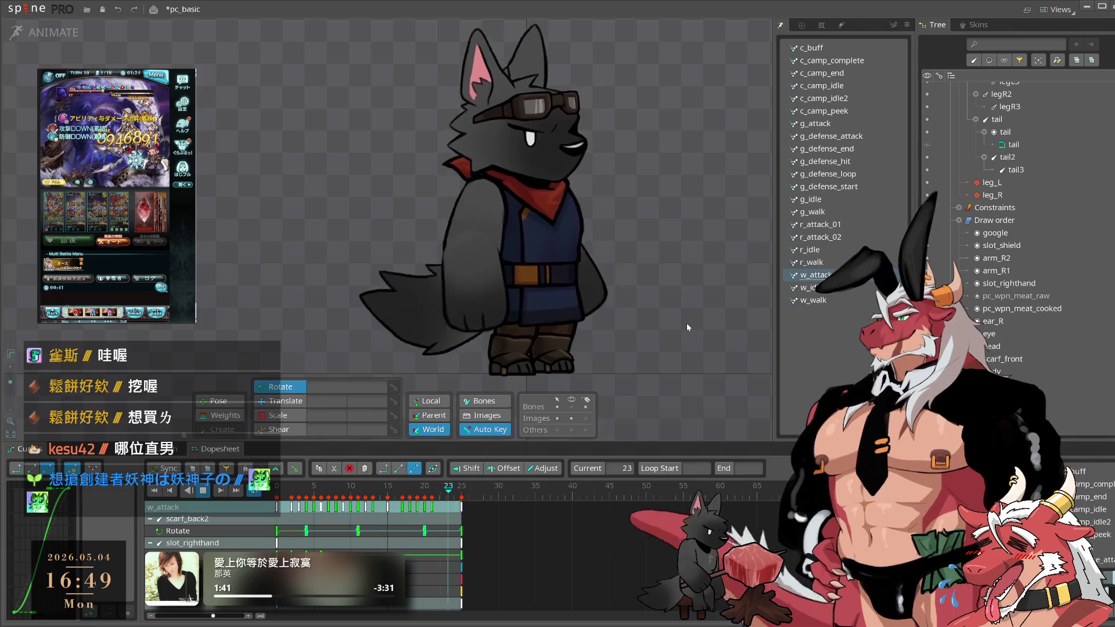
# - Box-select every w_attack key of the six scarf and body bones, then go to r_attack_01
pyautogui.hotkey('ctrl', 'z')
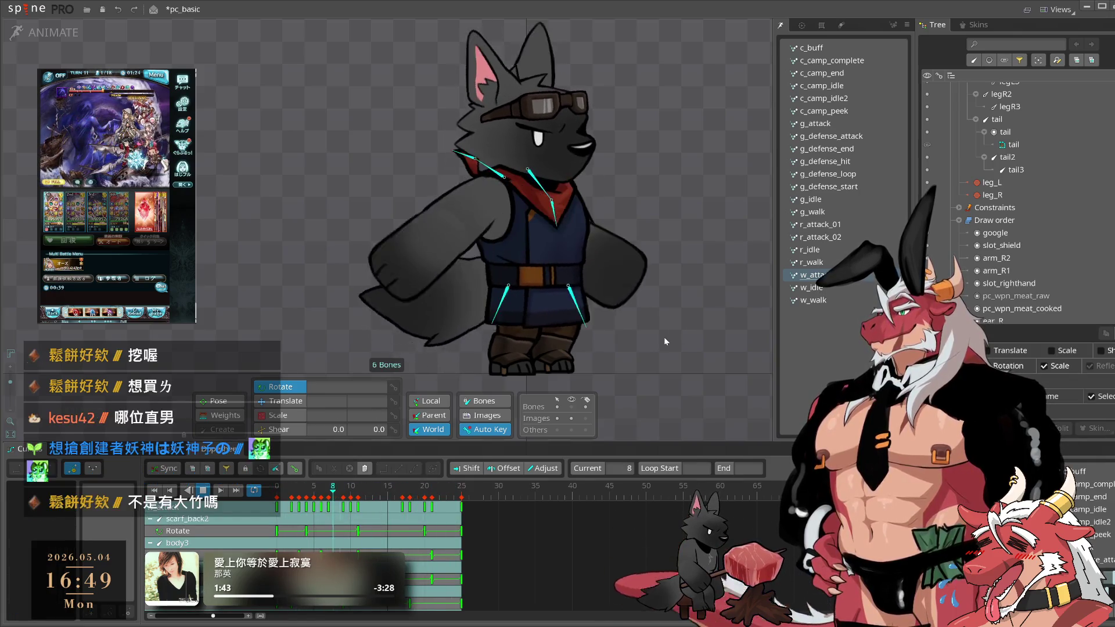
pyautogui.press('space')
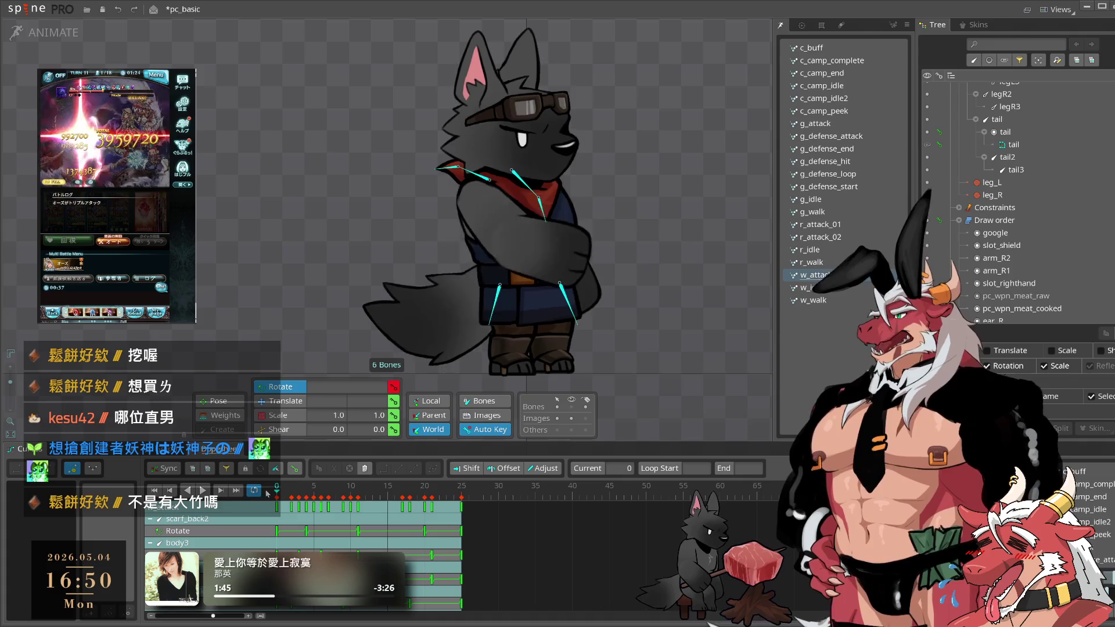
pyautogui.moveTo(639, 538); pyautogui.dragTo(17, 457)
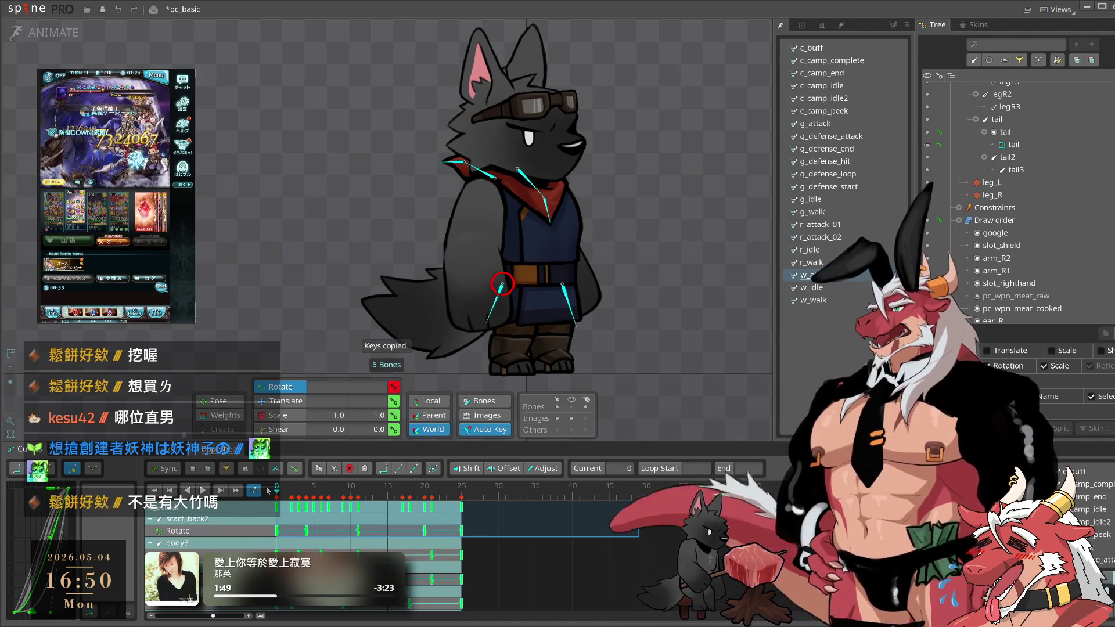
pyautogui.click(835, 227)
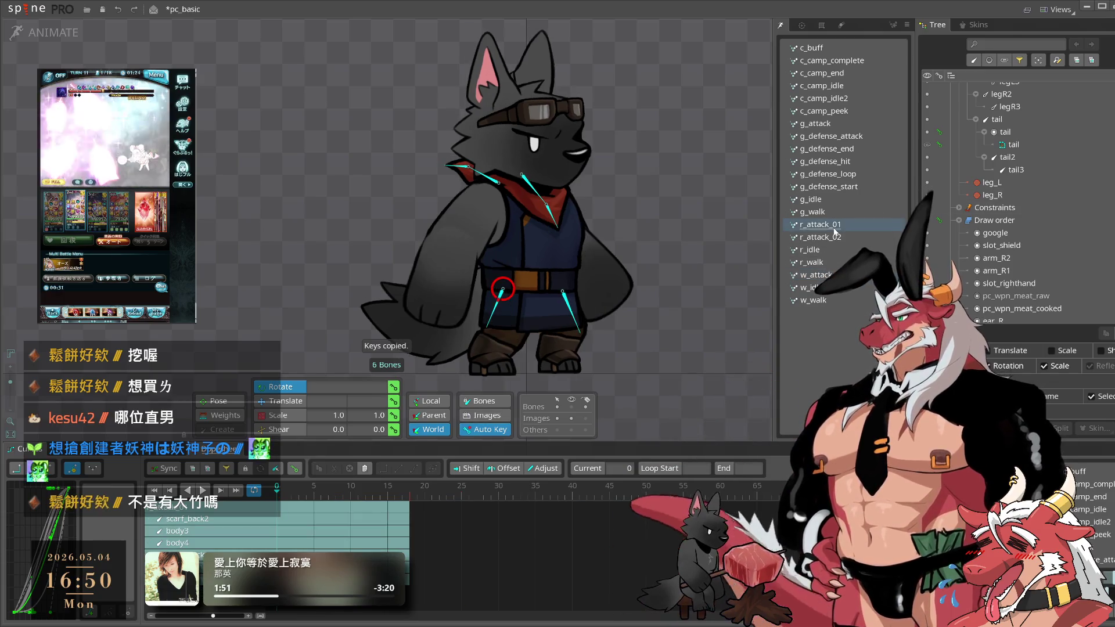
# - Paste the six bones' keys into r_attack_02, play it, and compare against r_attack_01
pyautogui.click(835, 237)
pyautogui.hotkey('ctrl', 'v')
pyautogui.press('space')
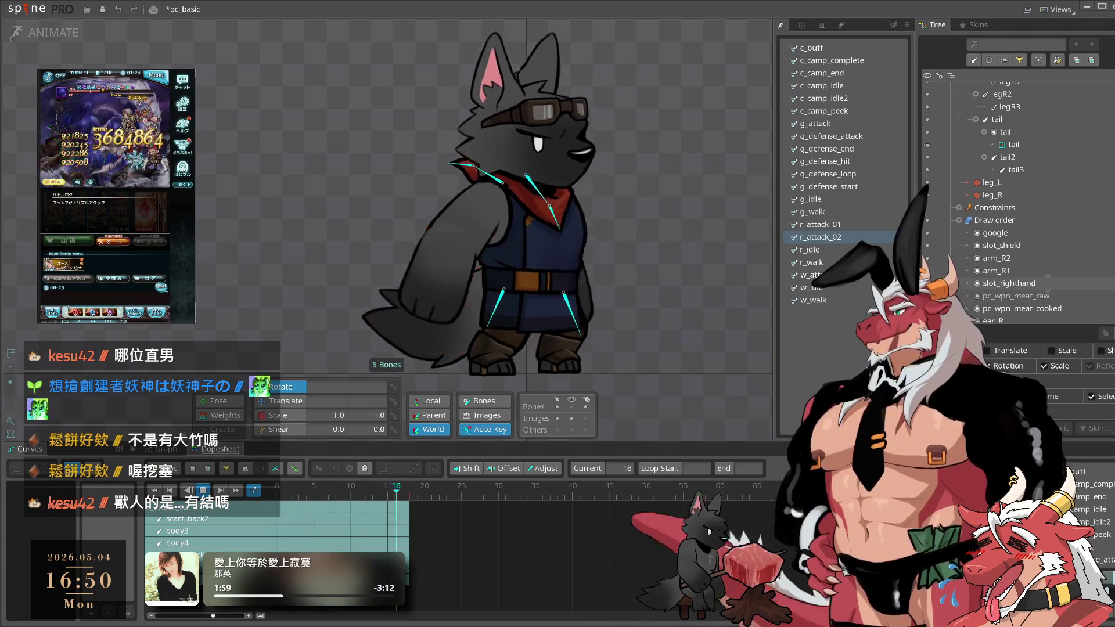
pyautogui.click(835, 227)
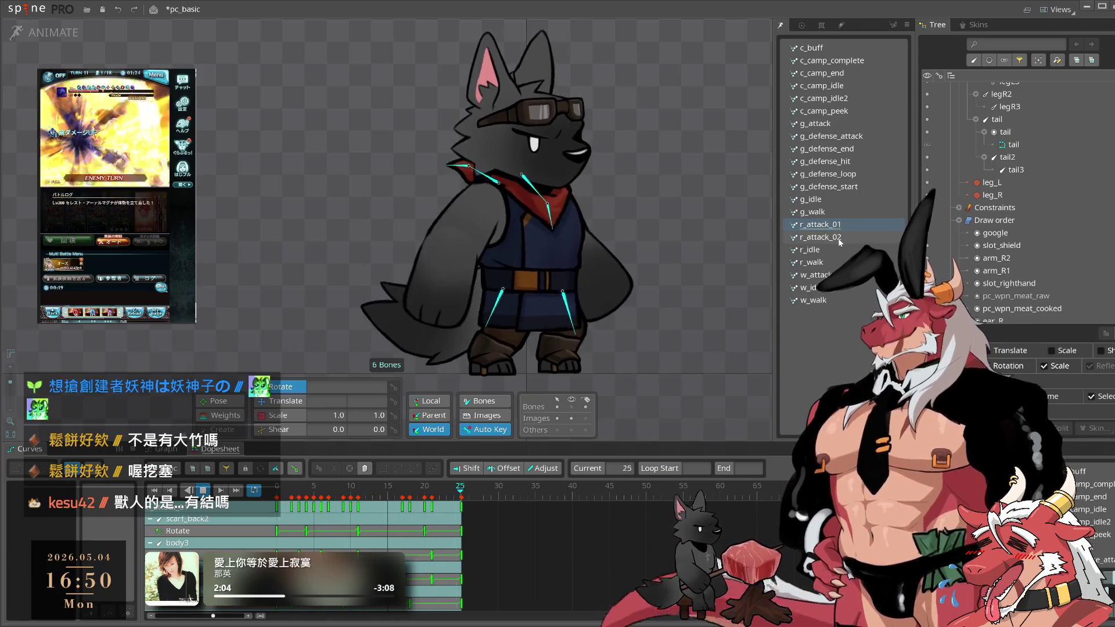
pyautogui.click(836, 238)
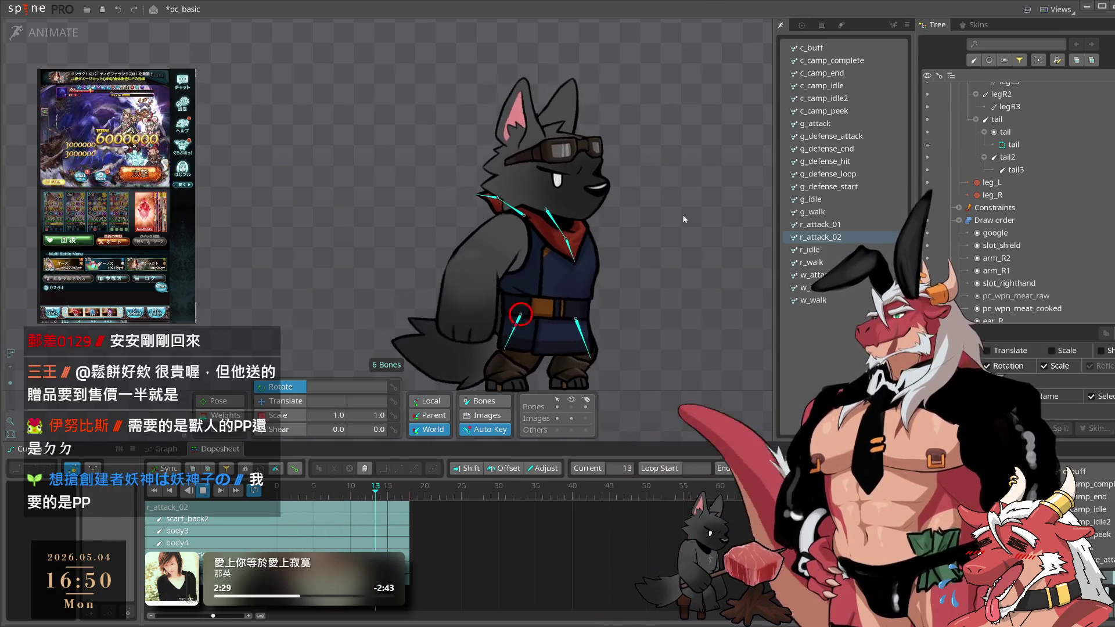
pyautogui.click(683, 217)
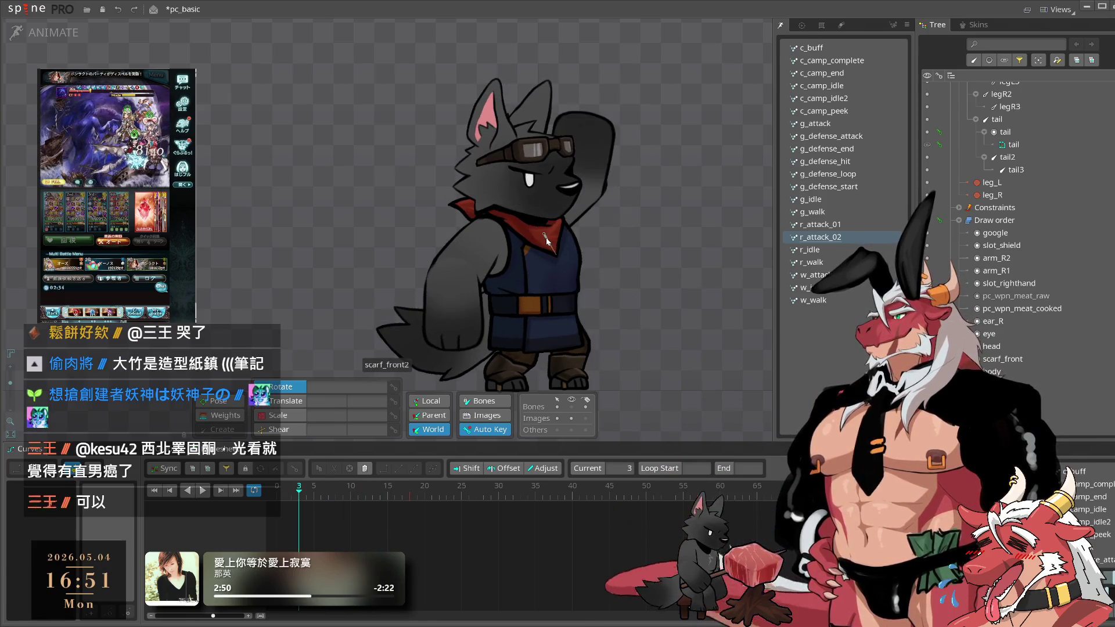
# - Compress r_attack_01's scarf_front keys to end near frame 18, then check body3 at frame 13
pyautogui.click(558, 244)
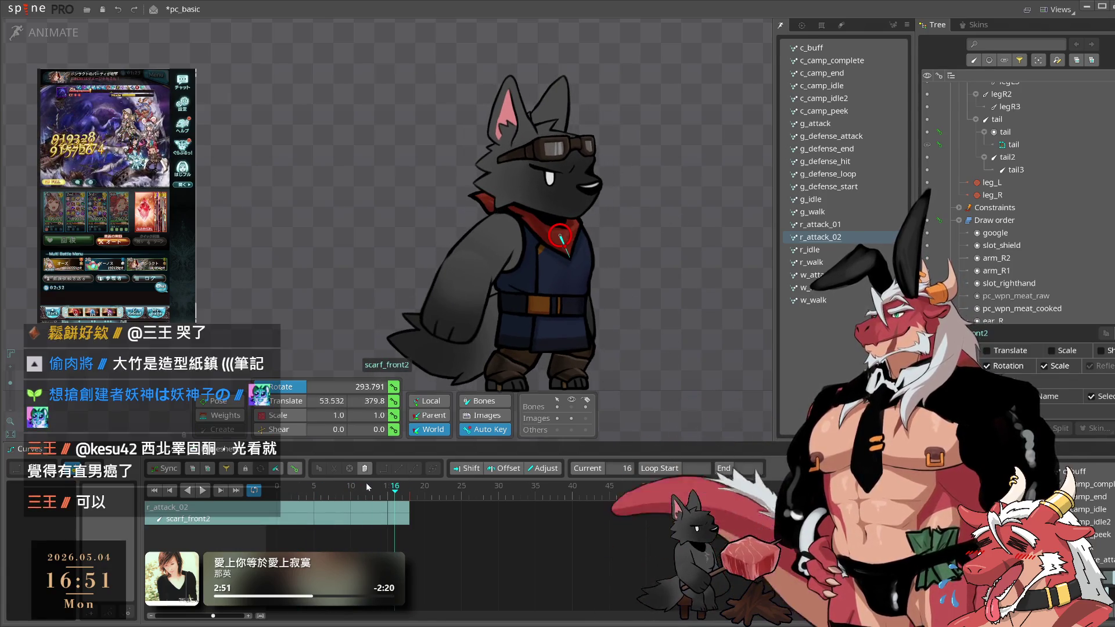
pyautogui.click(849, 226)
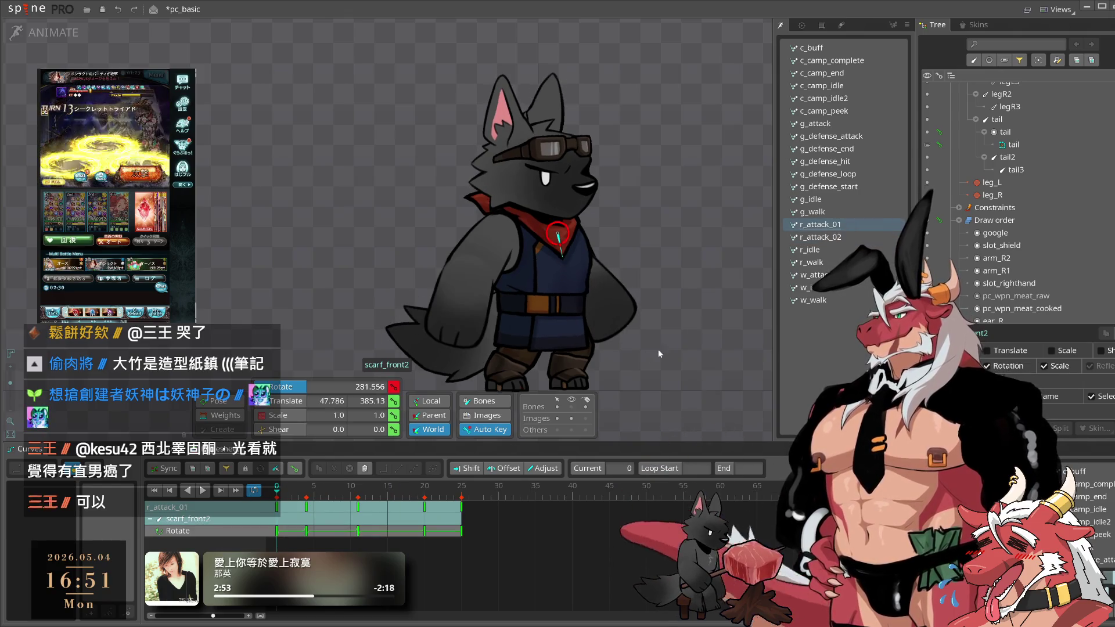
pyautogui.keyDown('ctrl'); pyautogui.click(549, 208); pyautogui.keyUp('ctrl')
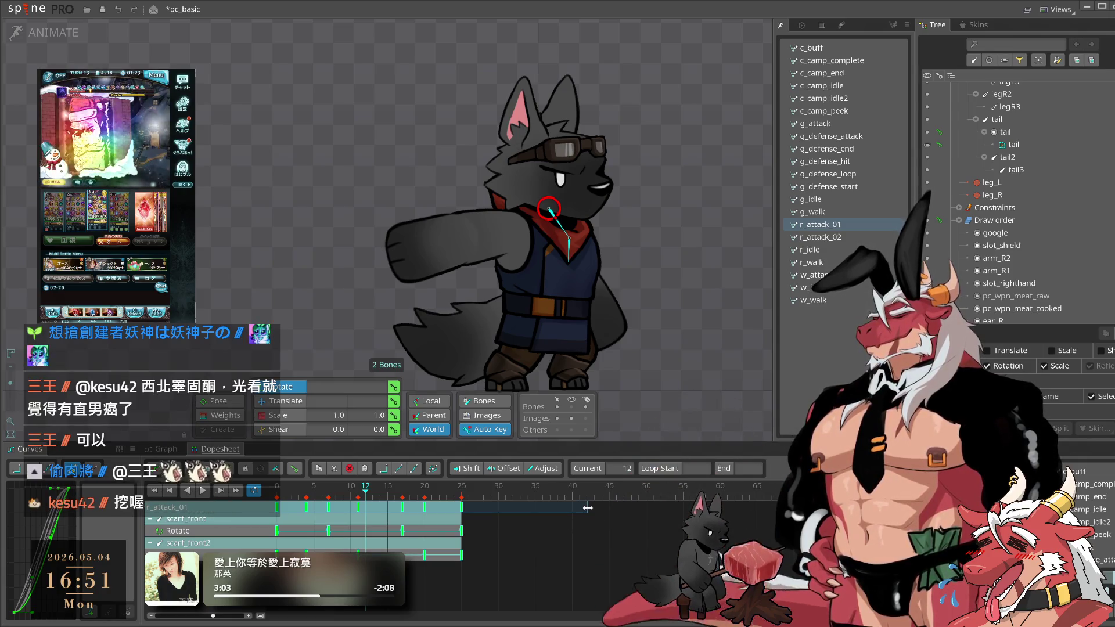
pyautogui.moveTo(593, 509); pyautogui.dragTo(493, 514)
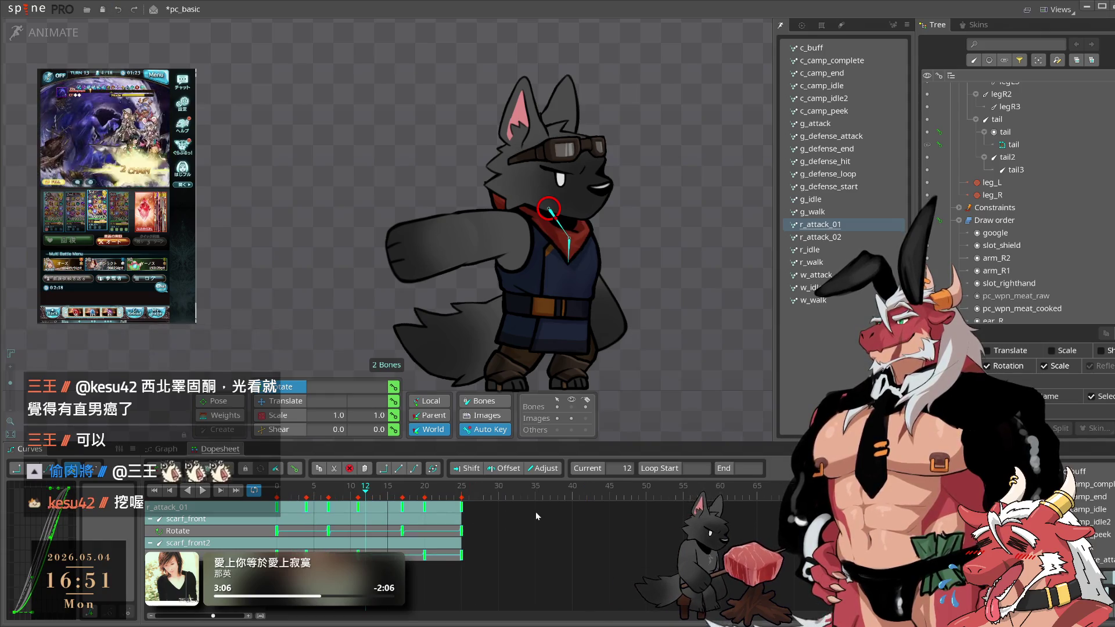
pyautogui.hotkey('ctrl', 'z')
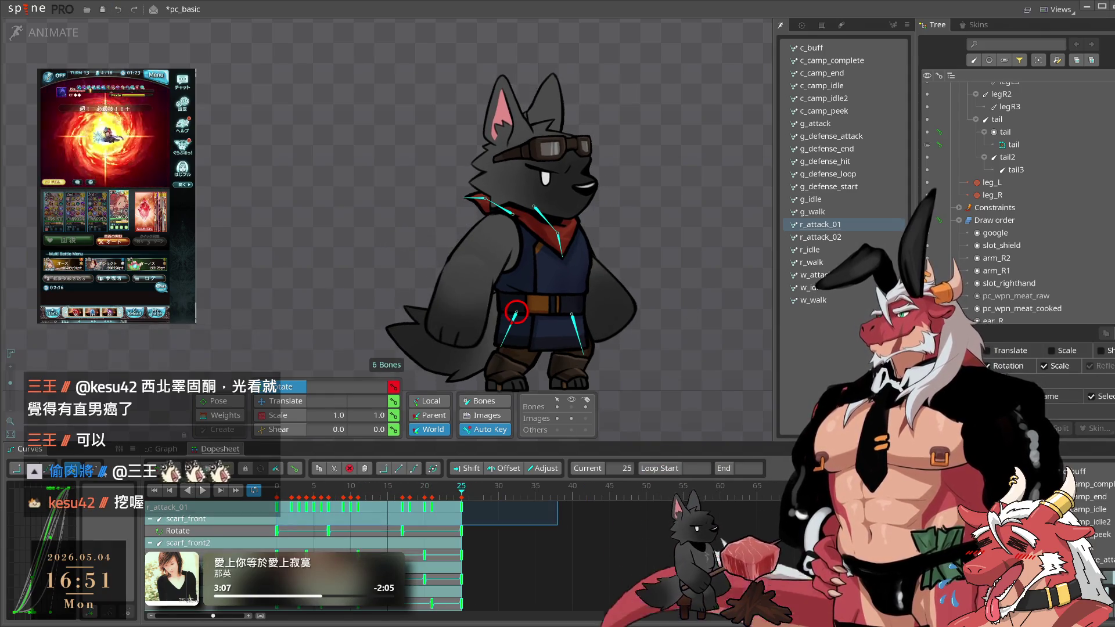
pyautogui.moveTo(558, 517)
pyautogui.mouseDown()
pyautogui.moveTo(451, 520)
pyautogui.moveTo(476, 520)
pyautogui.mouseUp()
pyautogui.press('space')
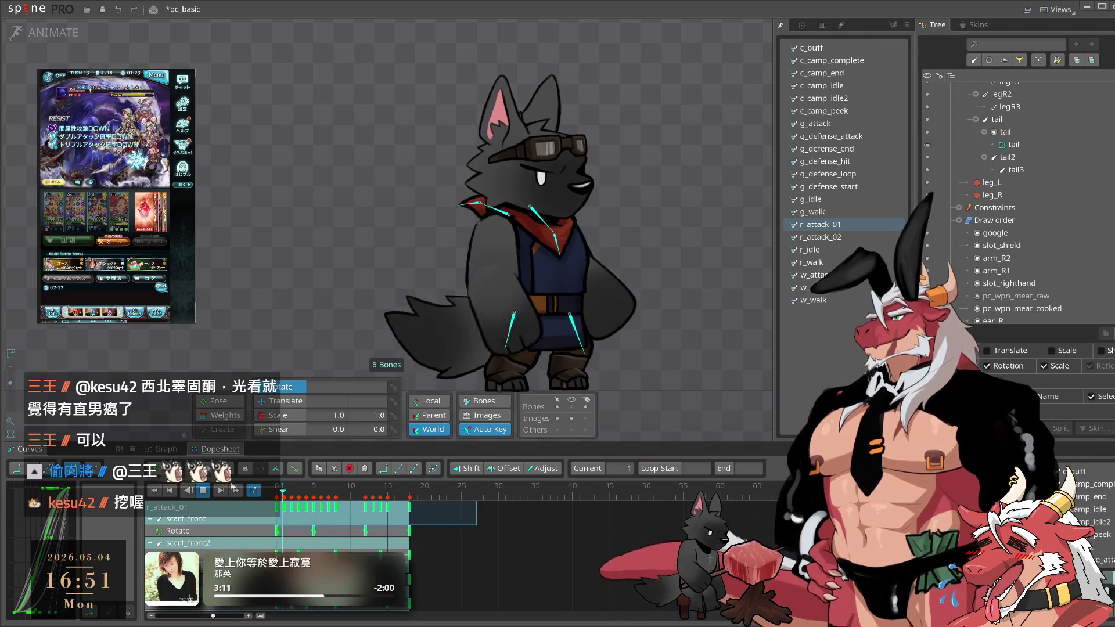
pyautogui.press('space')
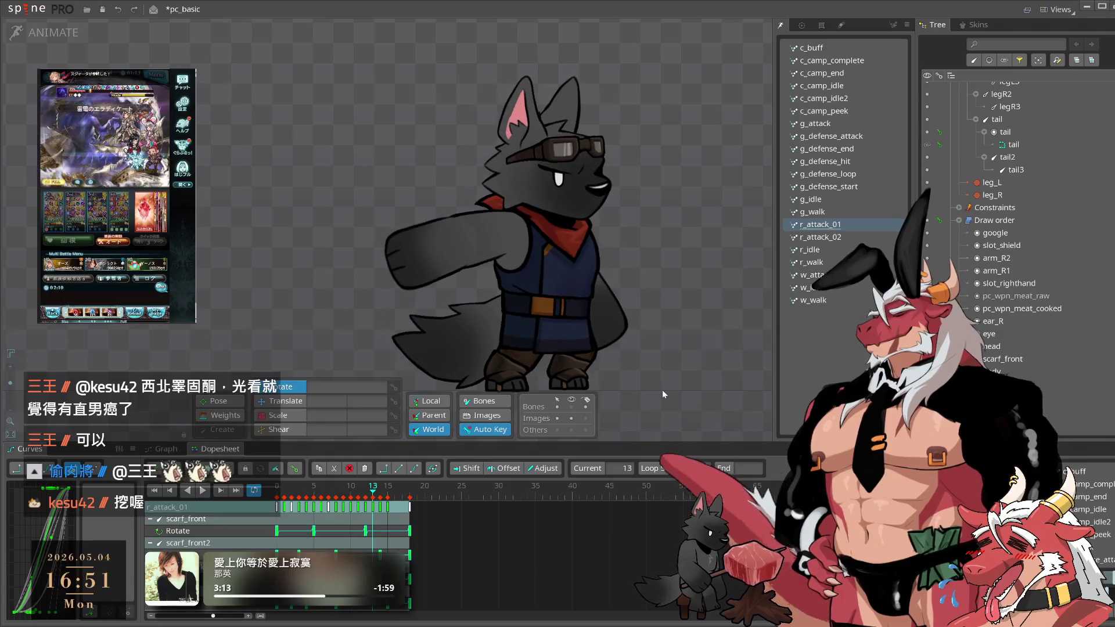
pyautogui.click(582, 339)
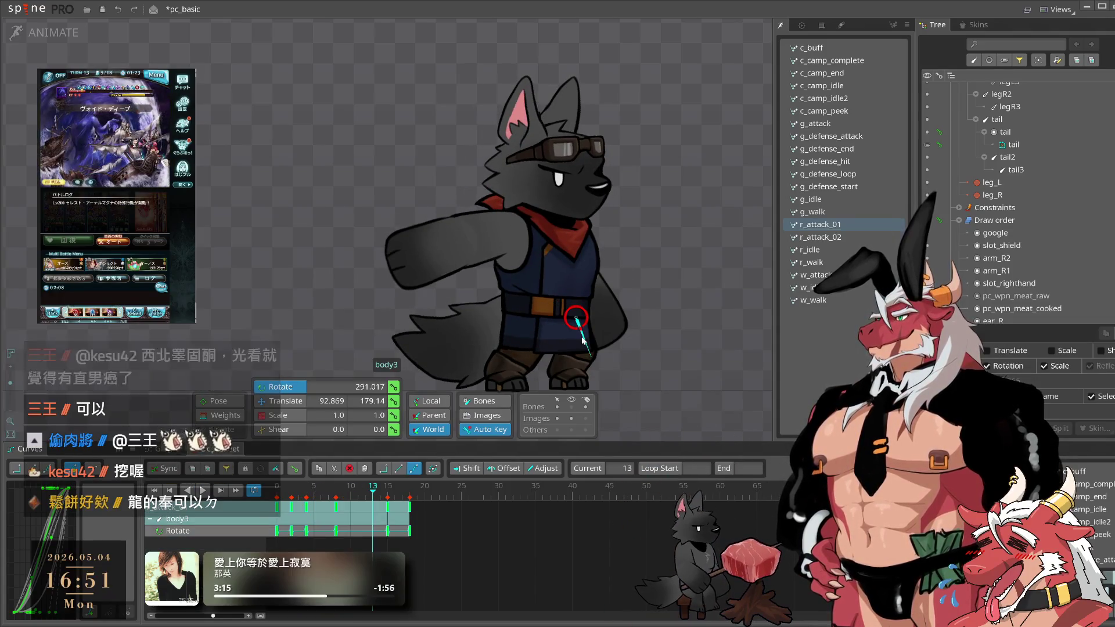
# - Move body3's frame-4 rotation key to frame 8 and rotate body3 further at frame 7
pyautogui.scroll(4, 582, 354)
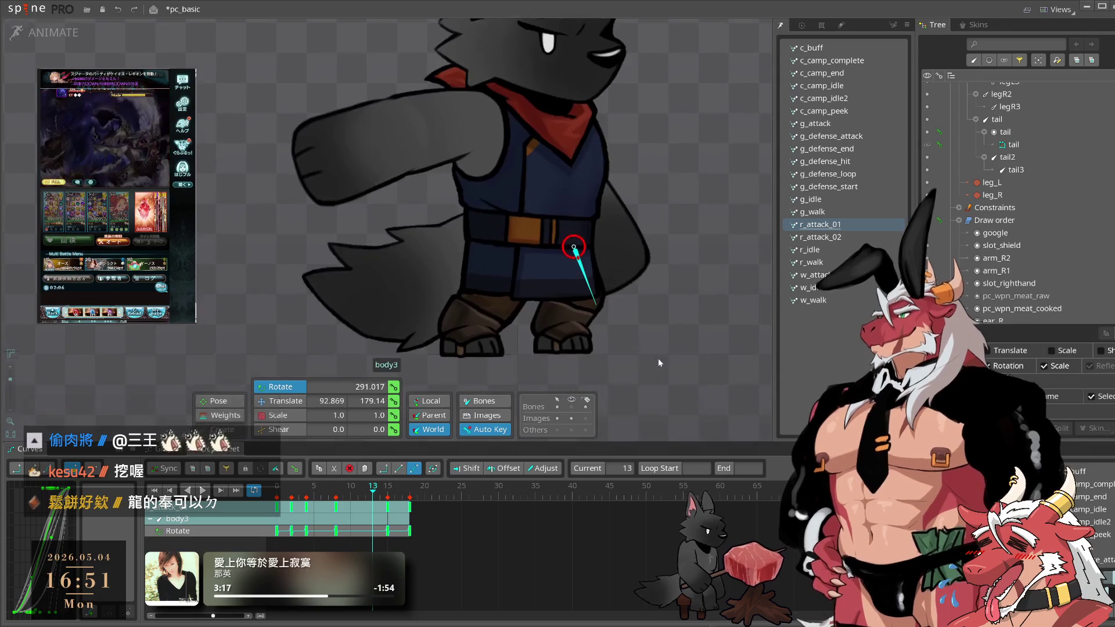
pyautogui.click(288, 498)
pyautogui.moveTo(287, 498); pyautogui.dragTo(293, 515)
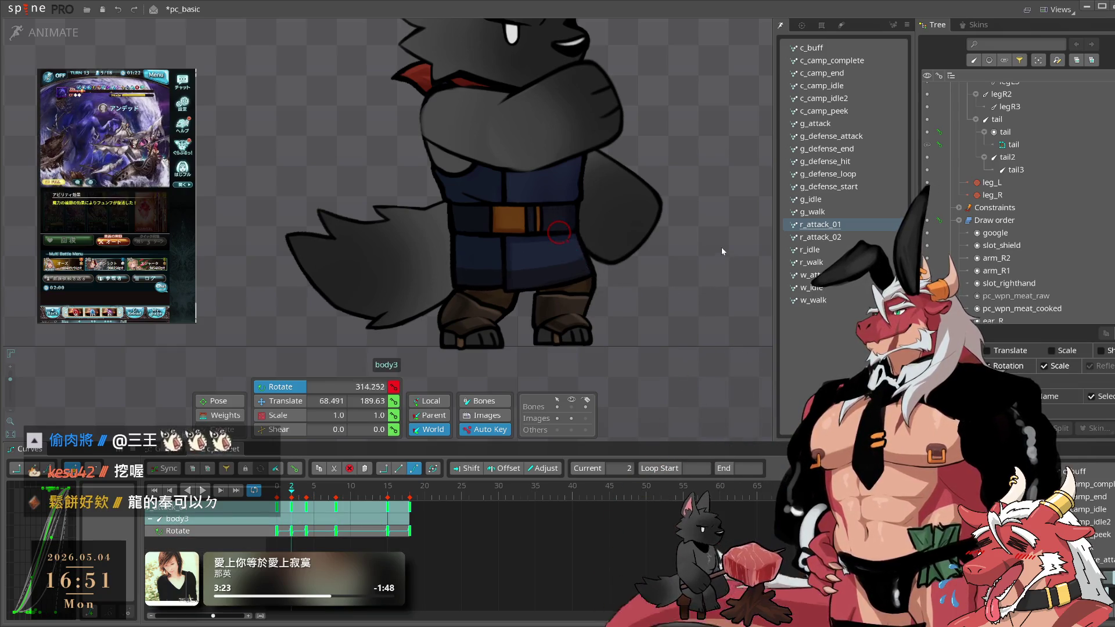
pyautogui.click(323, 549)
pyautogui.moveTo(308, 510); pyautogui.dragTo(389, 494)
pyautogui.moveTo(747, 342); pyautogui.dragTo(754, 298)
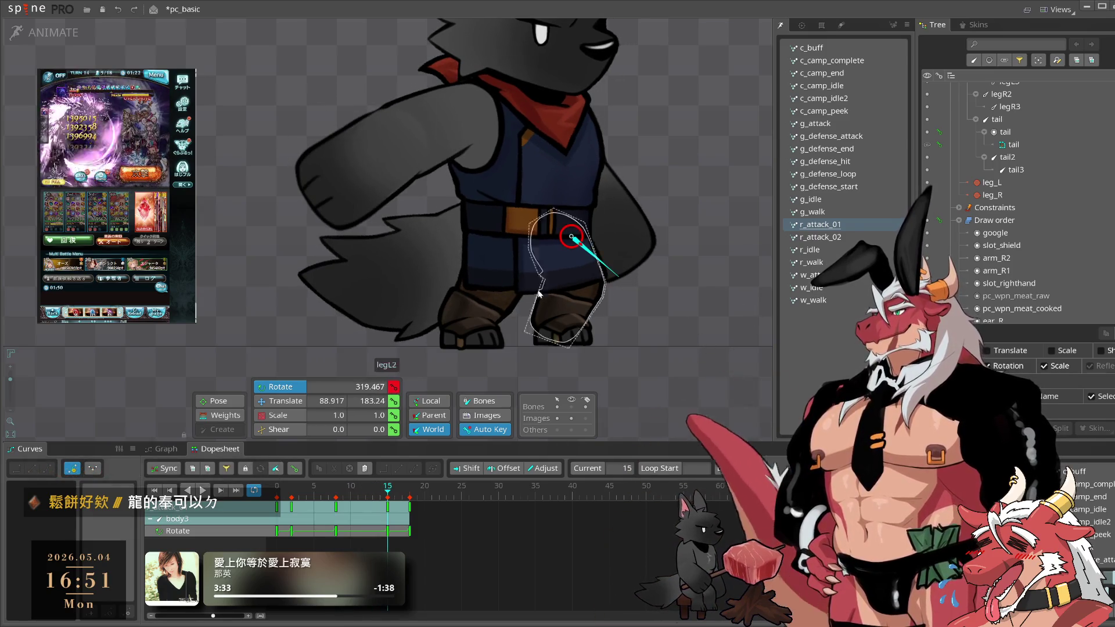
# - Select body4 and scrub r_attack_01 from frame 2, playing it to check the pose
pyautogui.click(483, 263)
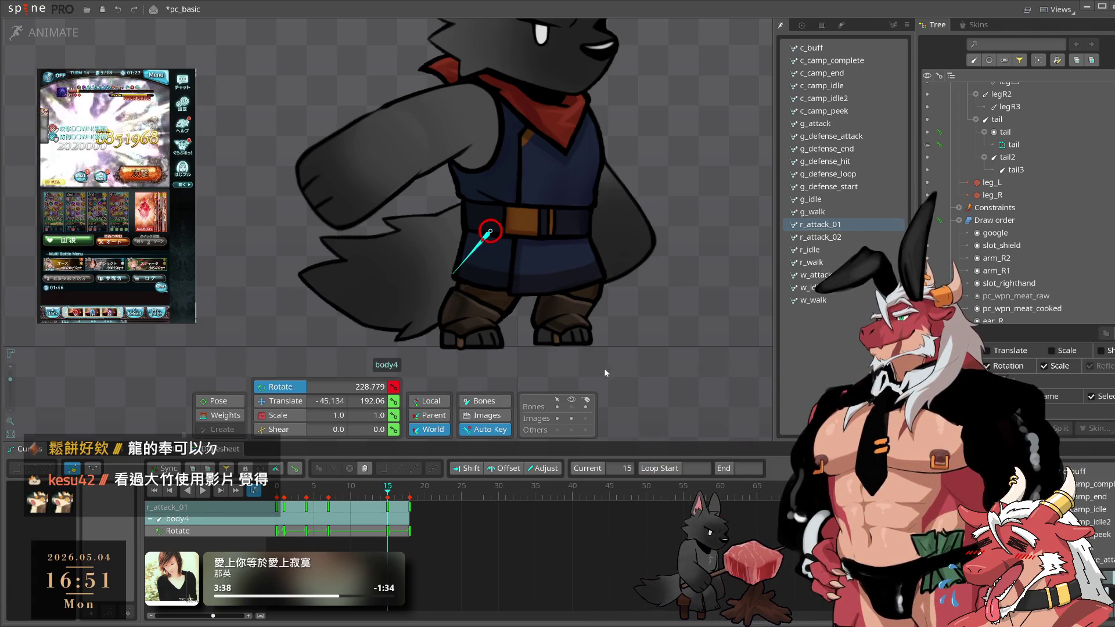
pyautogui.click(291, 505)
pyautogui.moveTo(290, 510)
pyautogui.mouseDown()
pyautogui.moveTo(351, 517)
pyautogui.moveTo(349, 500)
pyautogui.moveTo(389, 505)
pyautogui.mouseUp()
pyautogui.press('space')
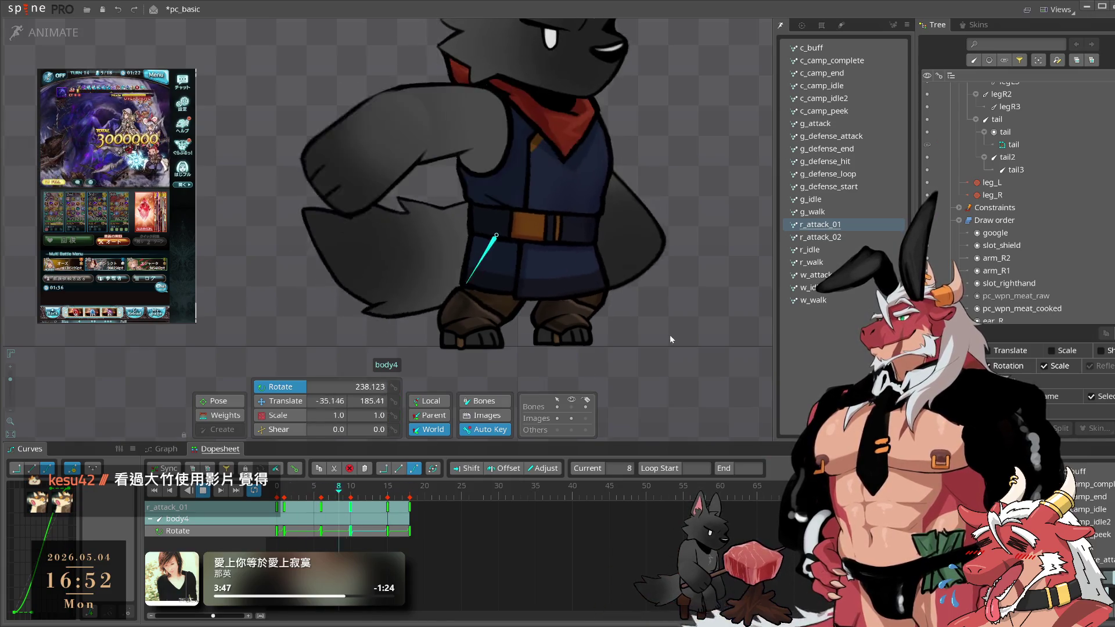
pyautogui.press('space')
# - Select body3 and body4 together and play back the lower-body sway, ending with body3 selected
pyautogui.click(587, 271)
pyautogui.hotkey('ctrl', 'a')
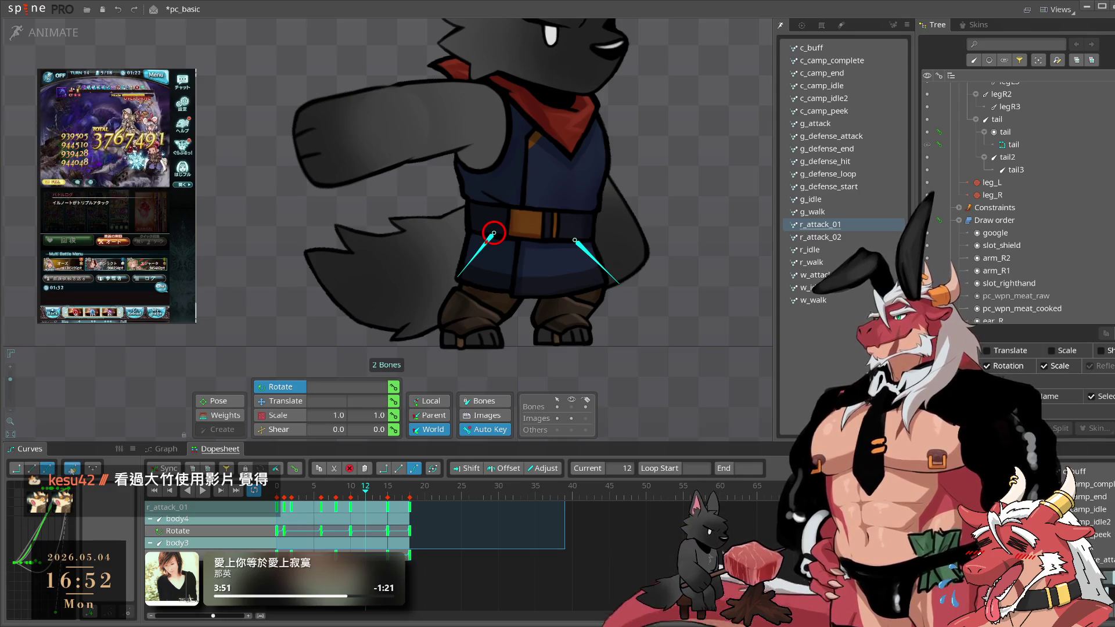
pyautogui.press('space')
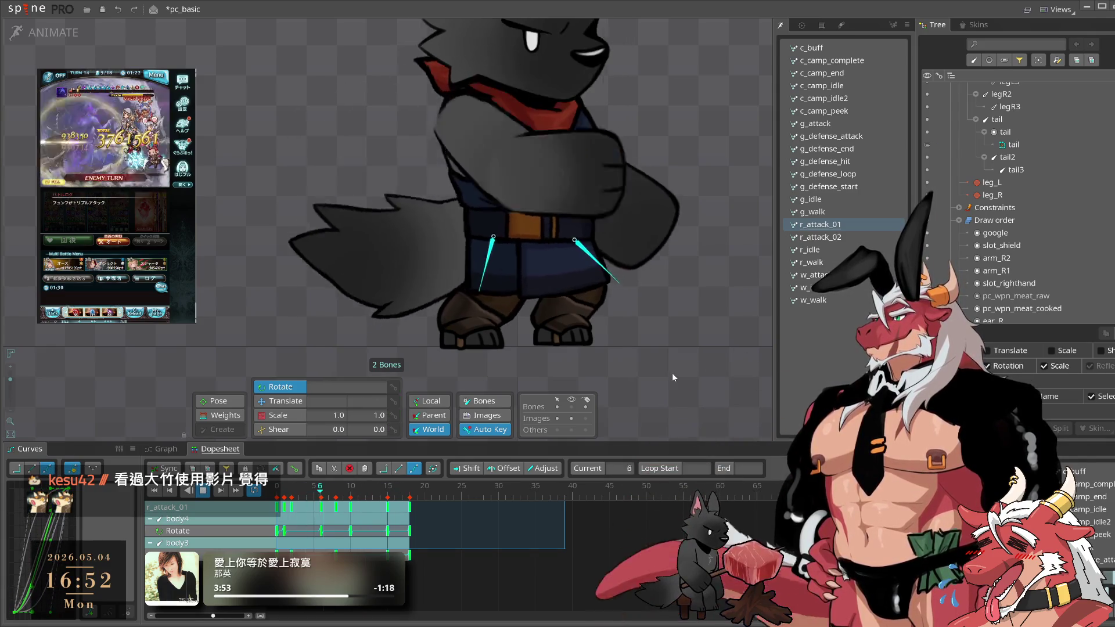
pyautogui.click(672, 372)
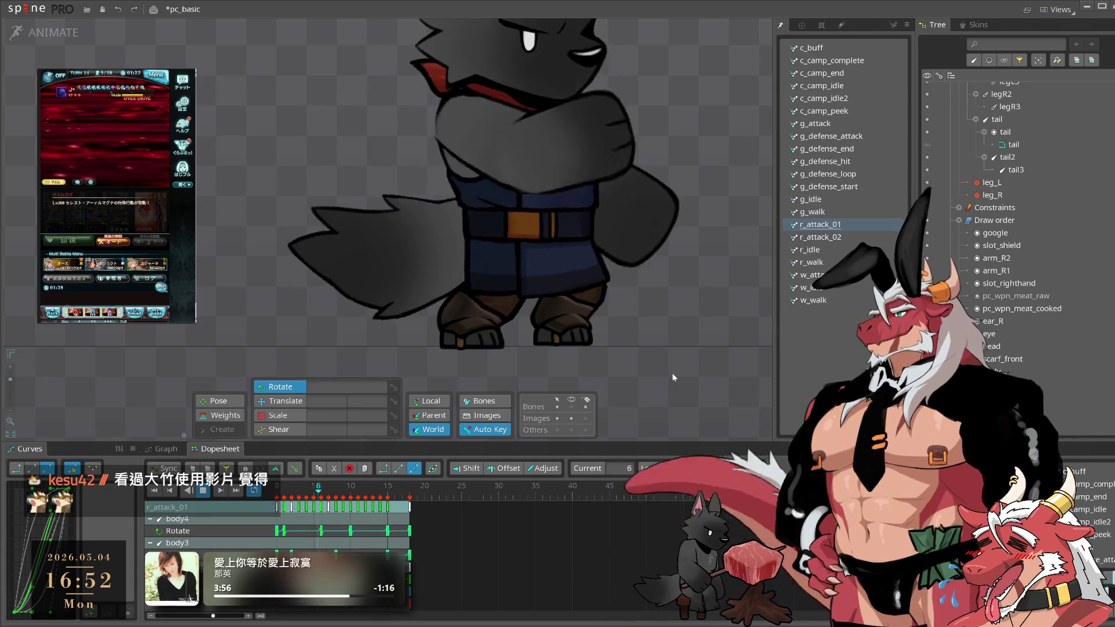
pyautogui.press('space')
pyautogui.click(594, 269)
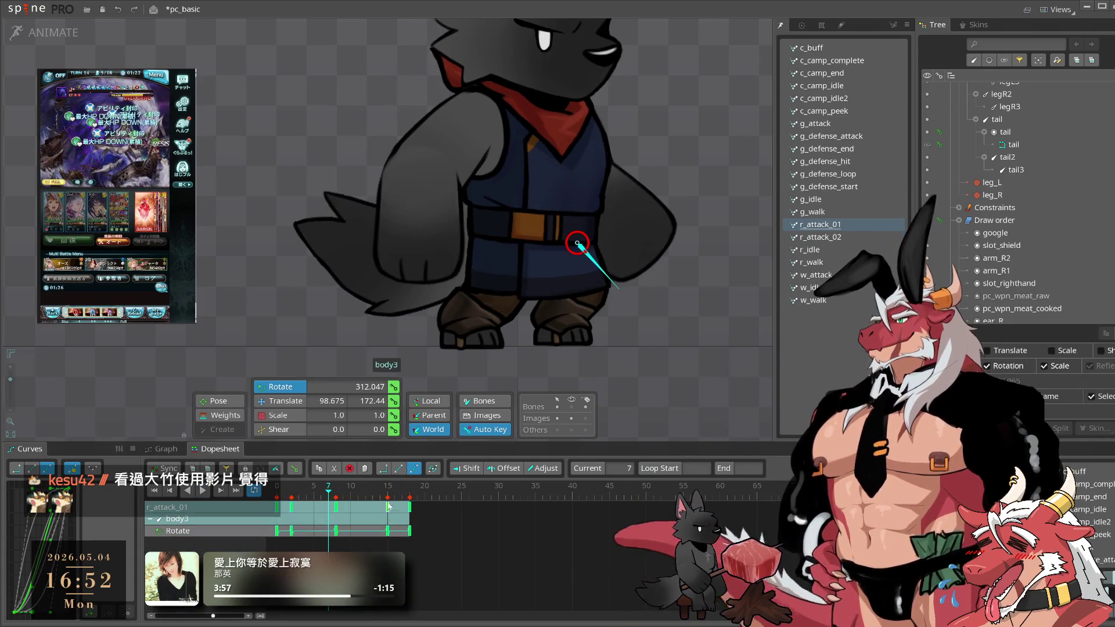
# - Play r_attack_01 to review body3's current rotation
pyautogui.click(406, 498)
pyautogui.press('space')
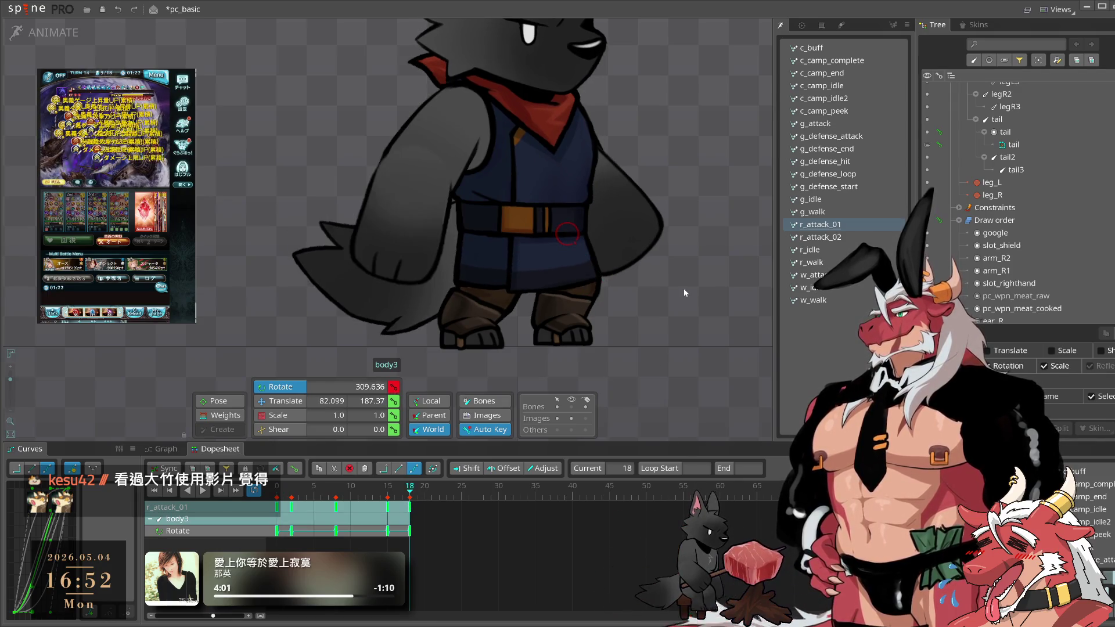
pyautogui.press('space')
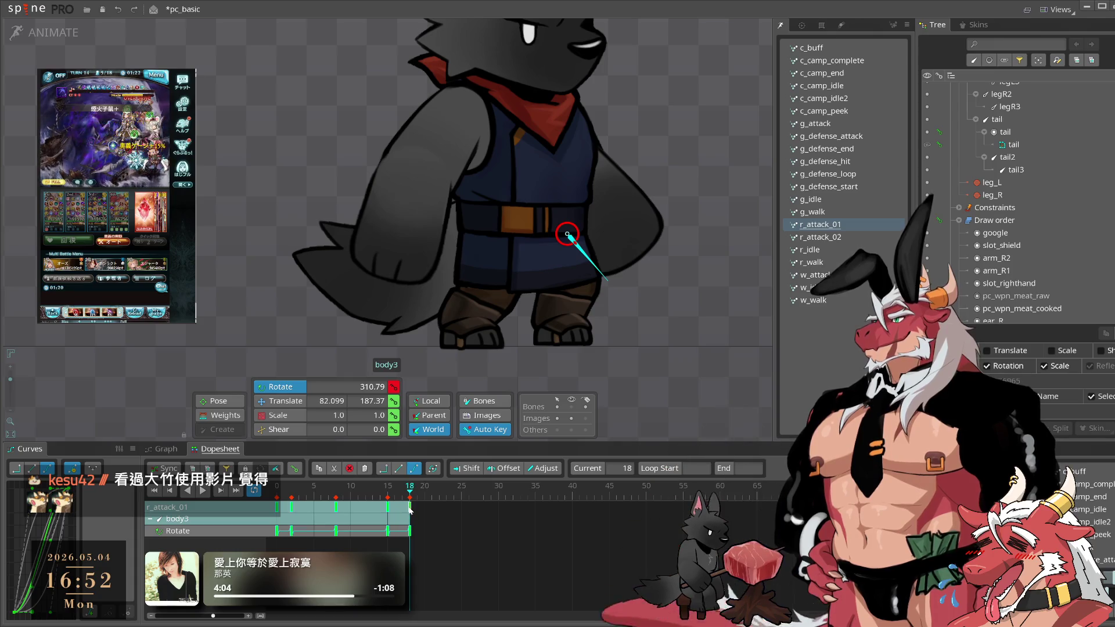
# - Copy body3's opening rotation key onto the final frame and play to check the loop
pyautogui.click(458, 538)
pyautogui.click(410, 507)
pyautogui.hotkey('ctrl', 'c')
pyautogui.hotkey('ctrl', 'v')
pyautogui.press('space')
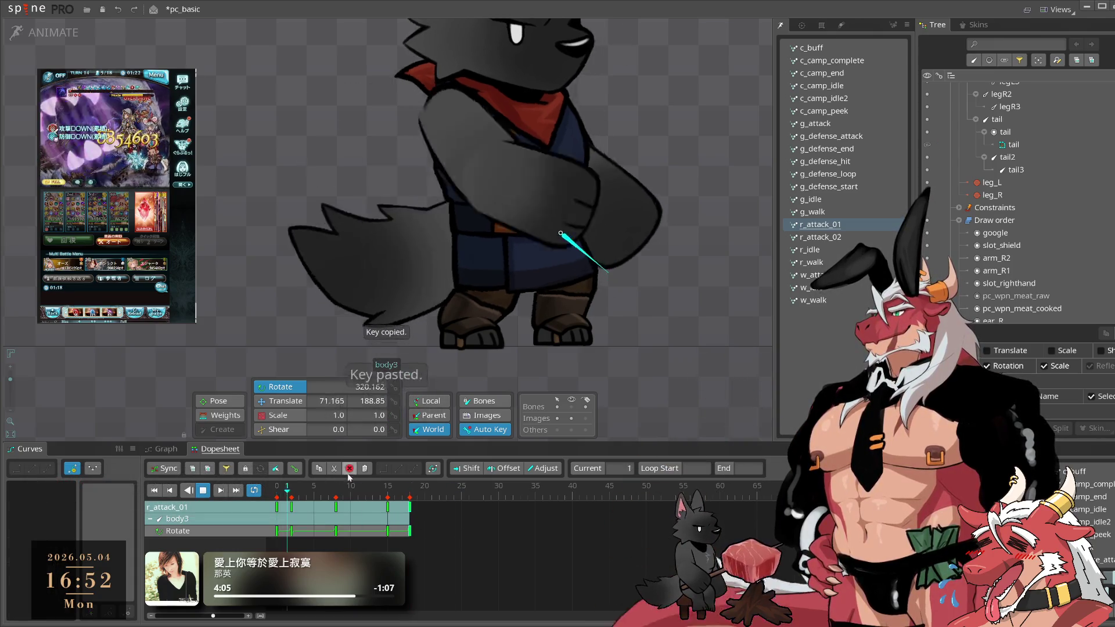
pyautogui.click(759, 302)
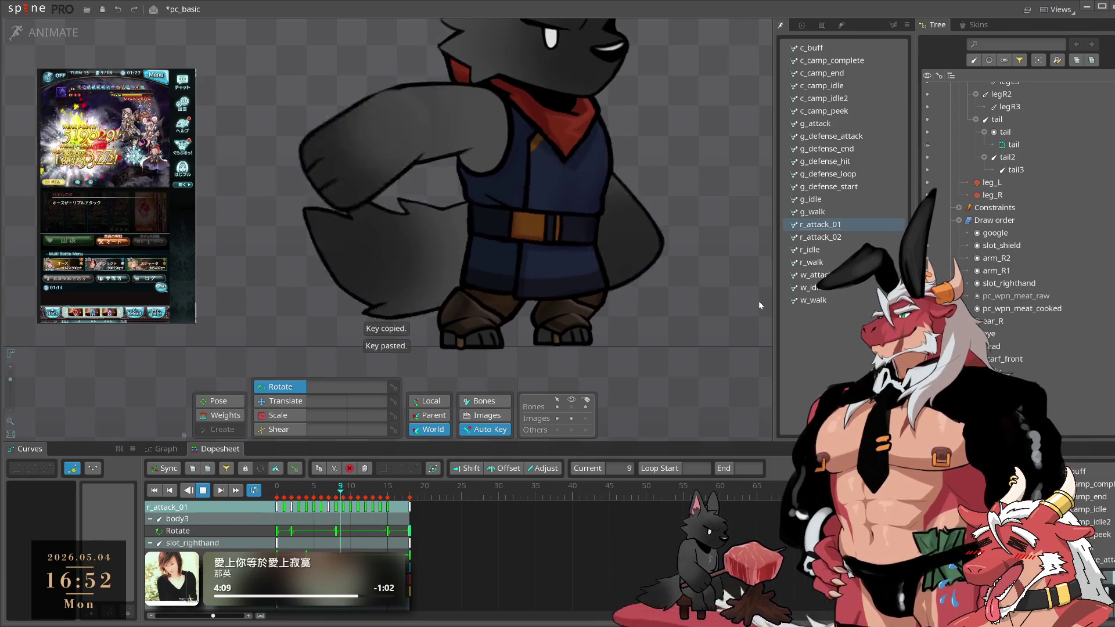
pyautogui.press('space')
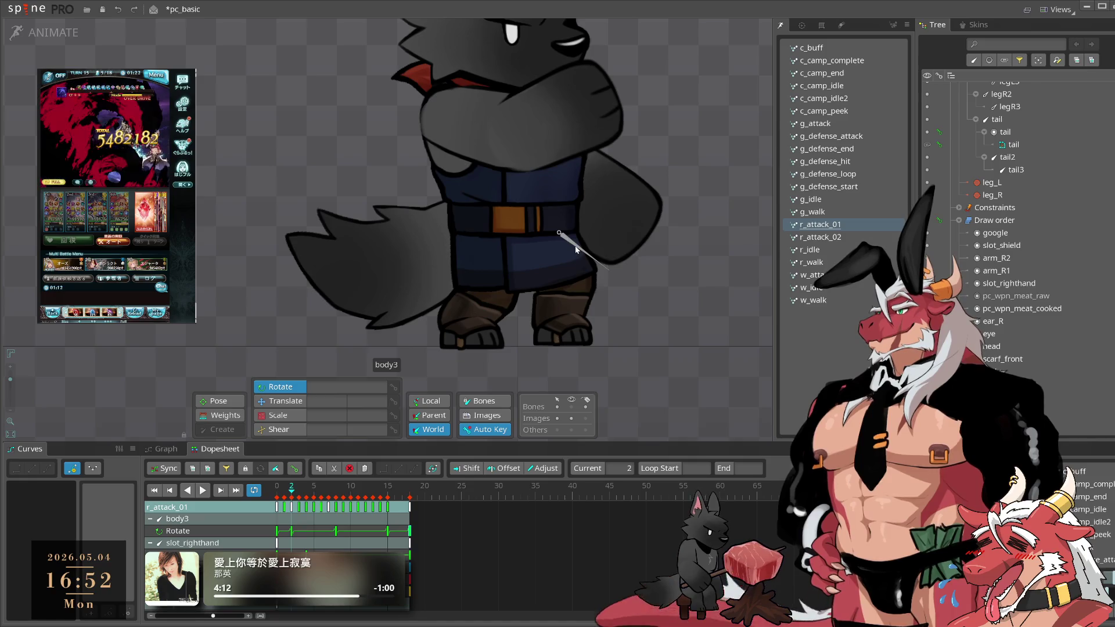
# - Stop the preview at frame 16, then select body3 plus the scarf and torso bones
pyautogui.press('space')
pyautogui.press('space')
pyautogui.click(572, 243)
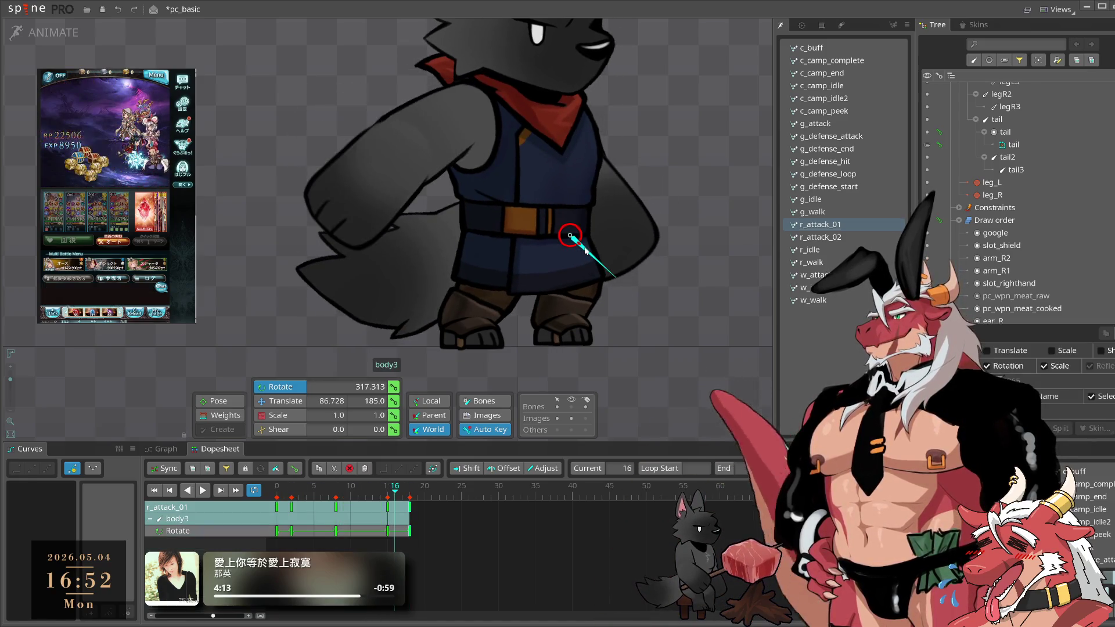
pyautogui.keyDown('ctrl'); pyautogui.click(489, 231); pyautogui.keyUp('ctrl')
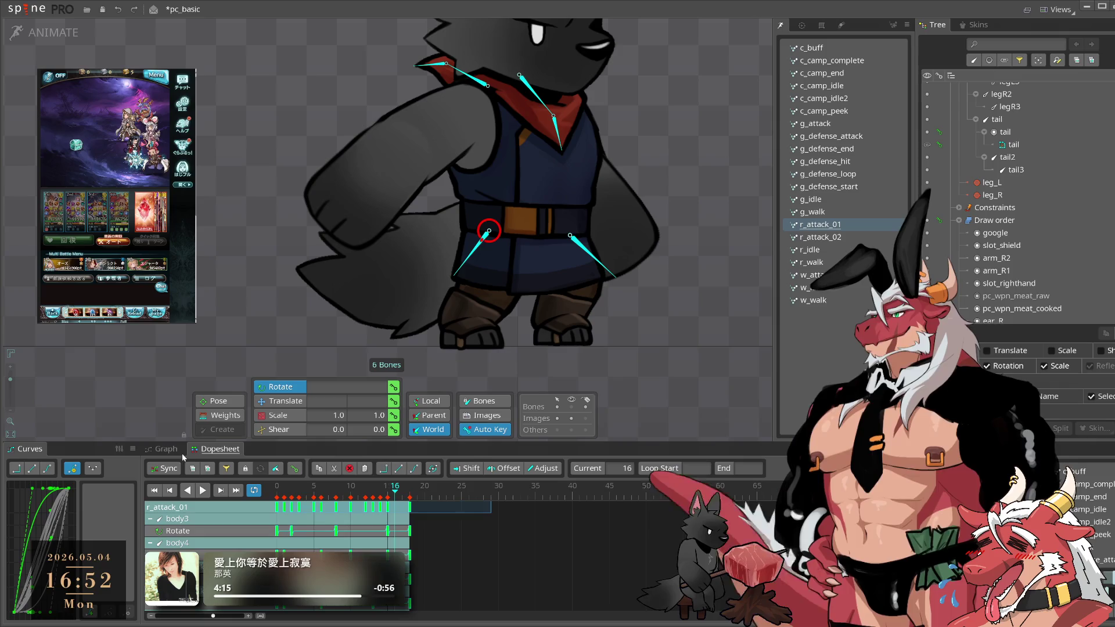
# - Copy the six bones' keys from r_attack_01 into r_attack_02 and preview it
pyautogui.hotkey('ctrl', 'c')
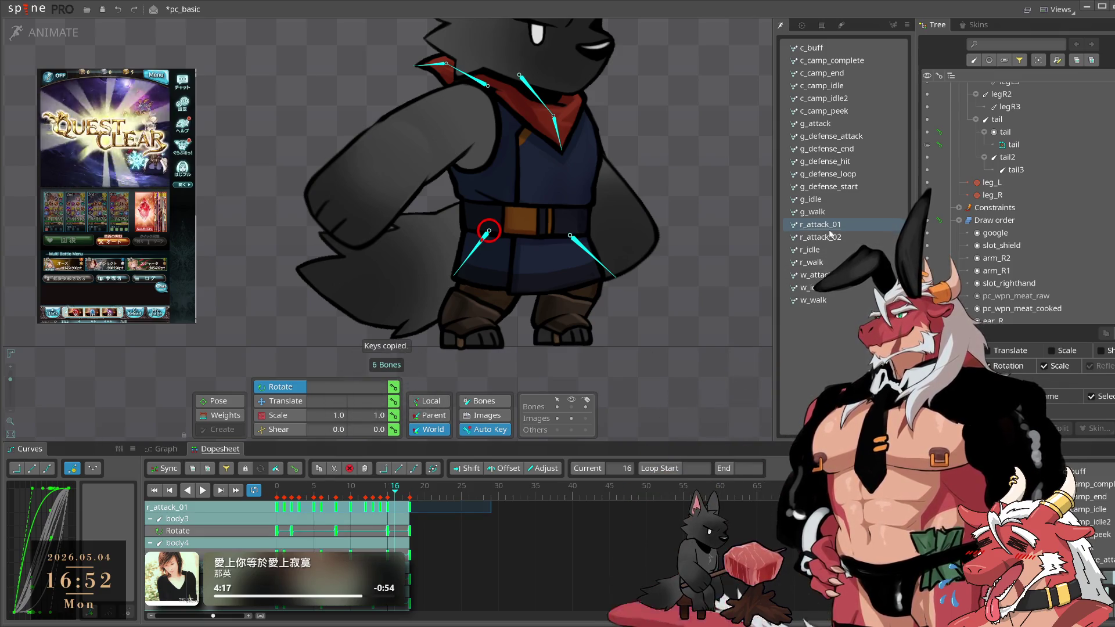
pyautogui.click(830, 237)
pyautogui.hotkey('ctrl', 'v')
pyautogui.press('space')
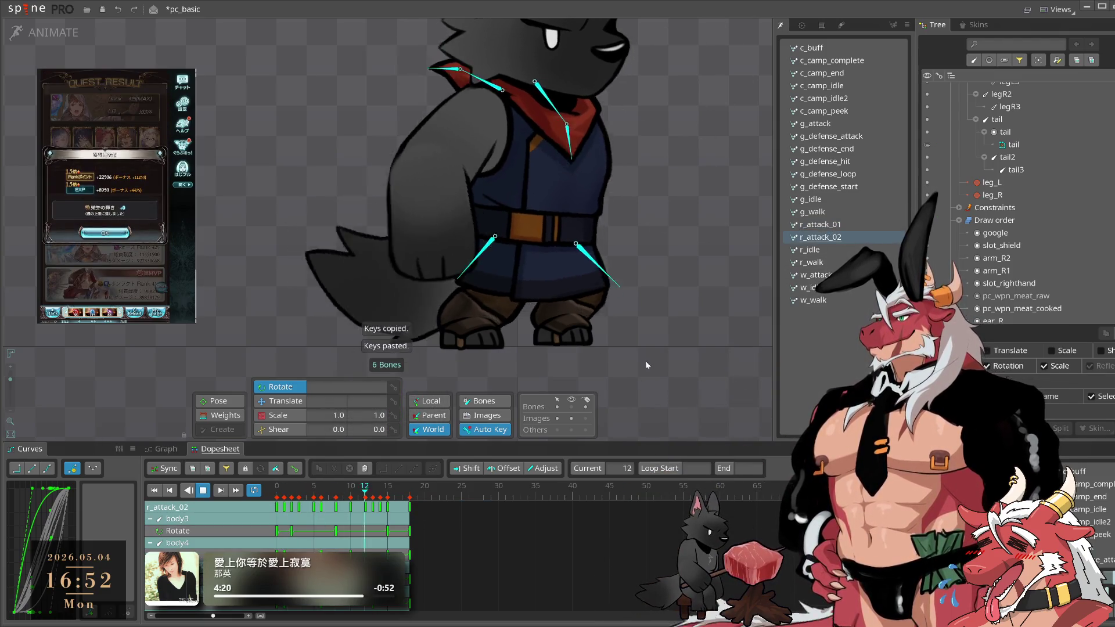
pyautogui.click(665, 359)
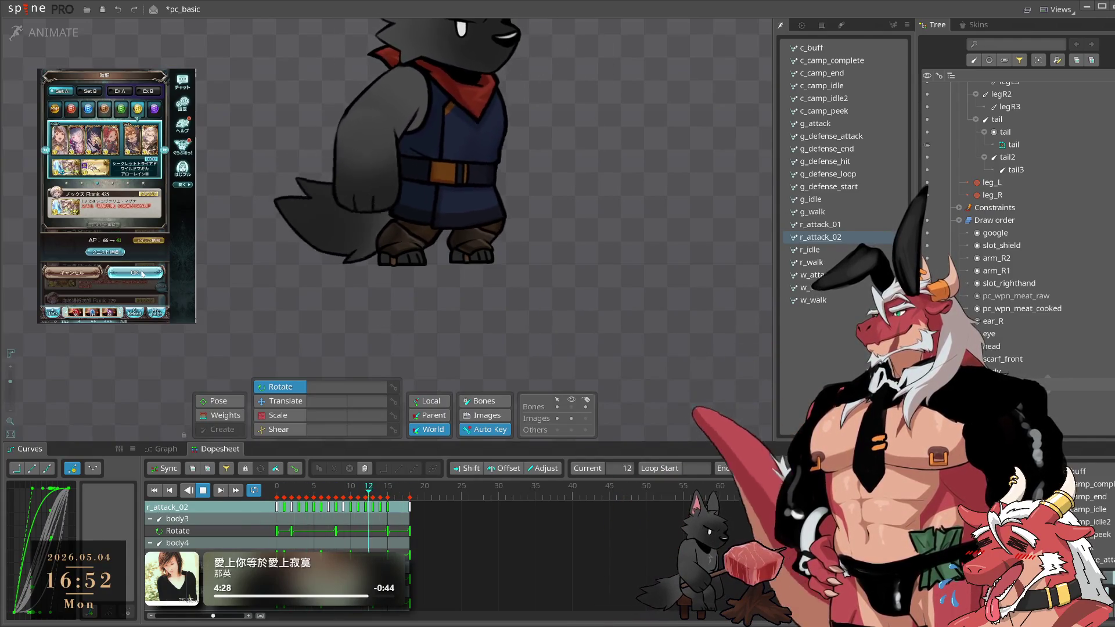
pyautogui.moveTo(576, 319)
pyautogui.mouseDown()
pyautogui.moveTo(626, 353)
pyautogui.moveTo(750, 333)
pyautogui.mouseUp()
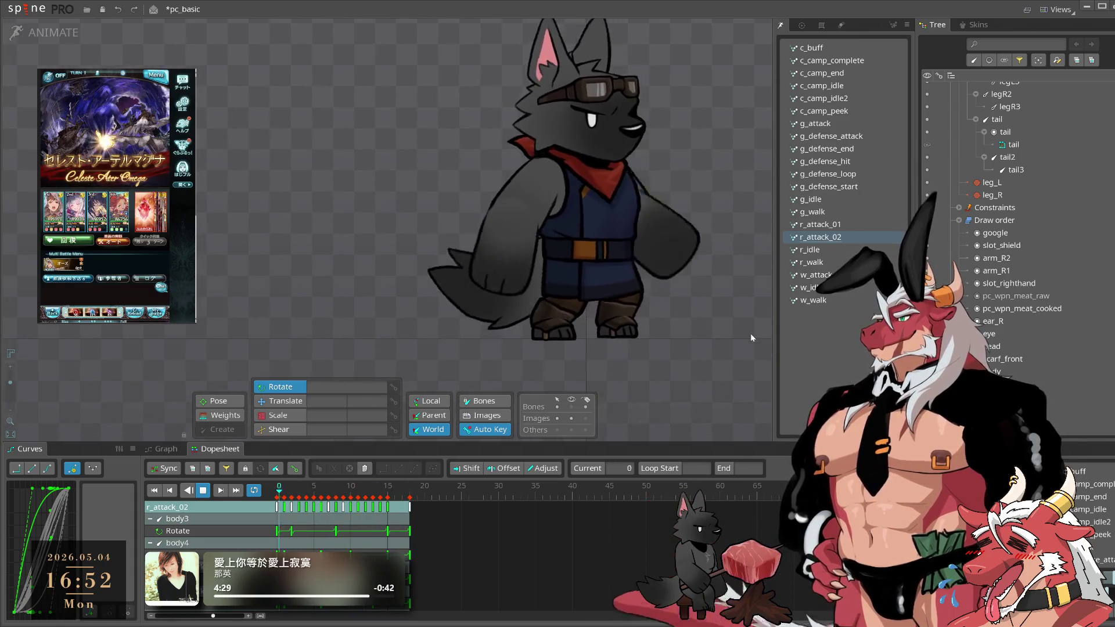
# - Copy the six bones' keys from w_attack into g_defense_attack and preview it
pyautogui.click(856, 137)
pyautogui.click(819, 275)
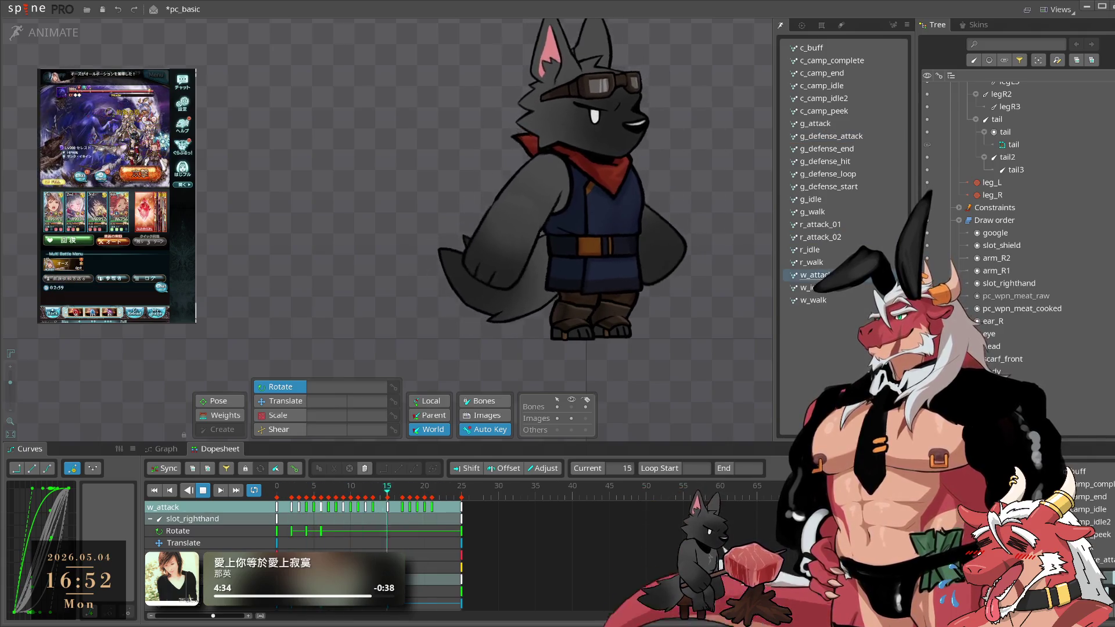
pyautogui.moveTo(584, 520); pyautogui.dragTo(284, 497)
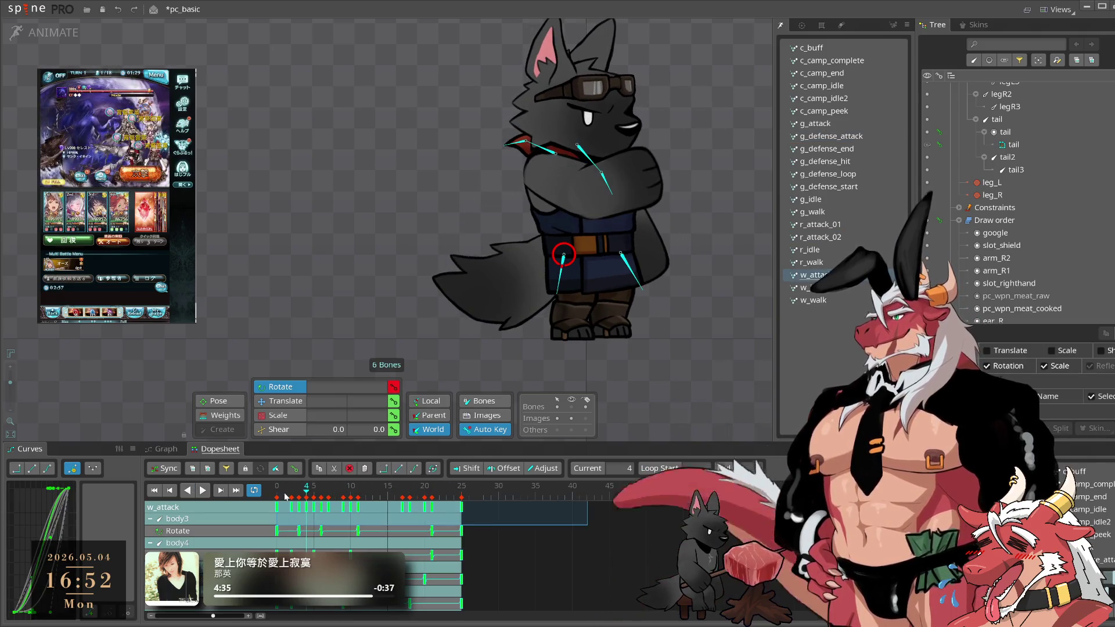
pyautogui.hotkey('ctrl', 'c')
pyautogui.click(830, 136)
pyautogui.hotkey('ctrl', 'v')
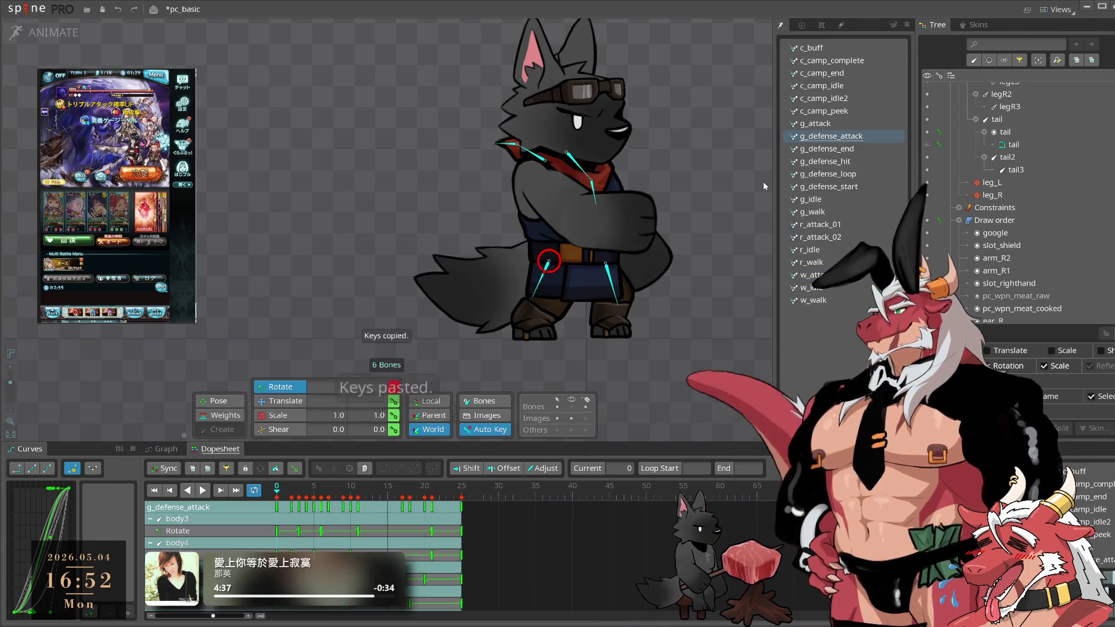
pyautogui.press('space')
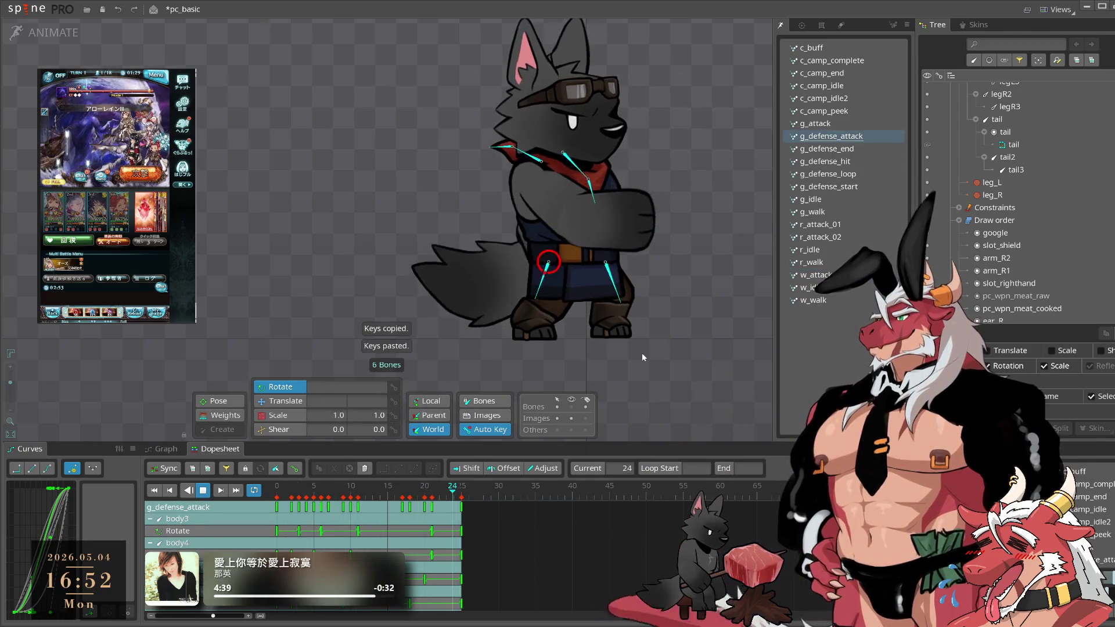
pyautogui.press('space')
pyautogui.click(618, 284)
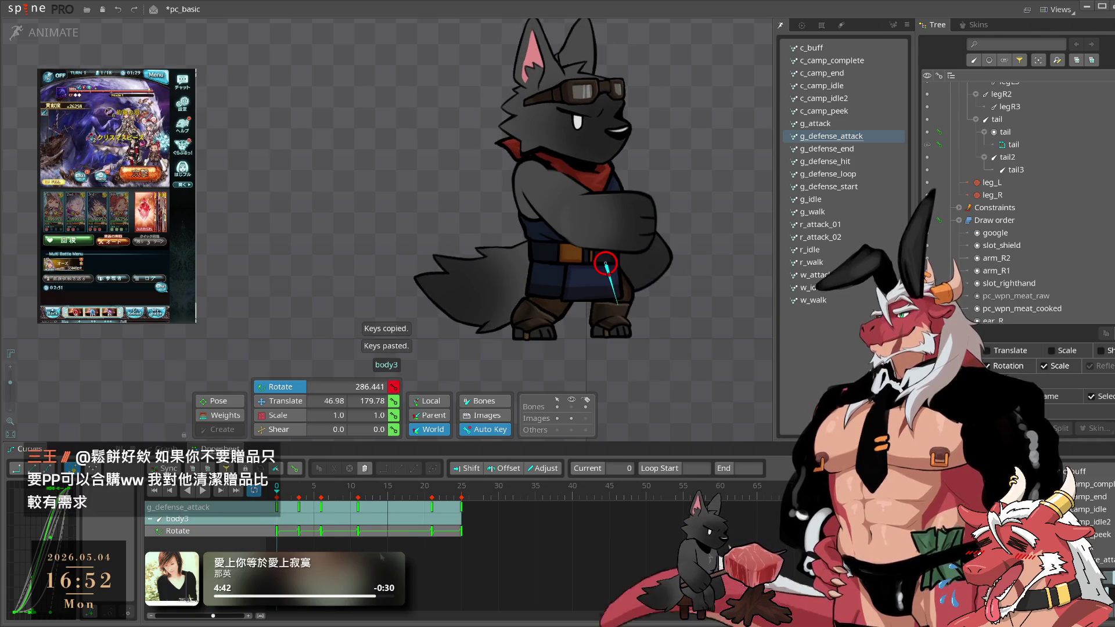
# - Delete body3's intermediate rotation keys in g_defense_attack
pyautogui.moveTo(291, 561); pyautogui.dragTo(410, 496)
pyautogui.press('Delete')
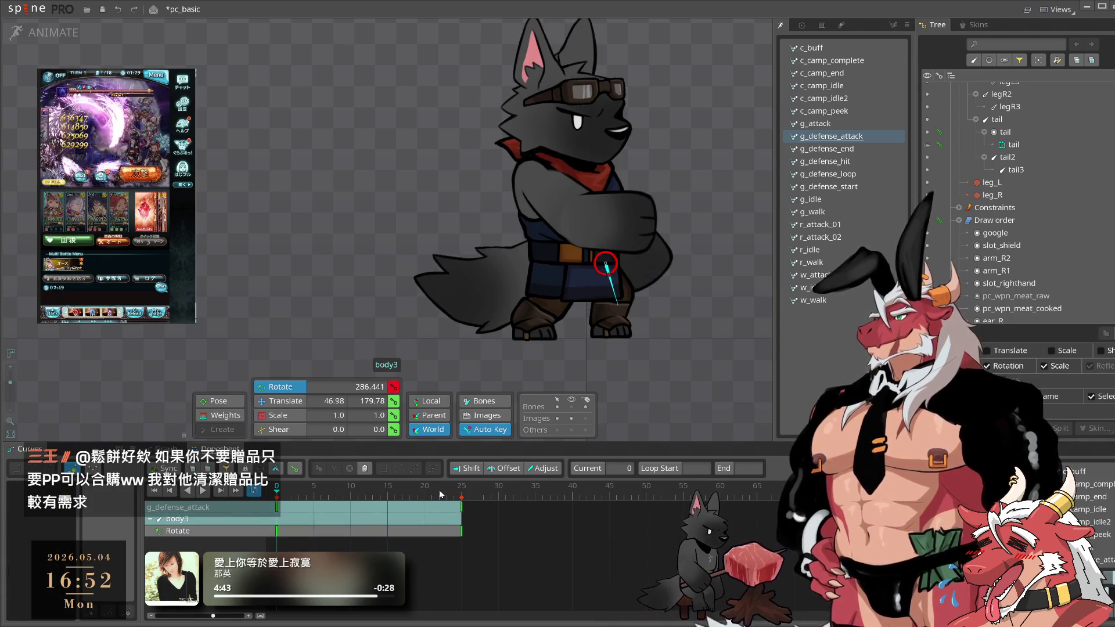
pyautogui.scroll(3, 639, 351)
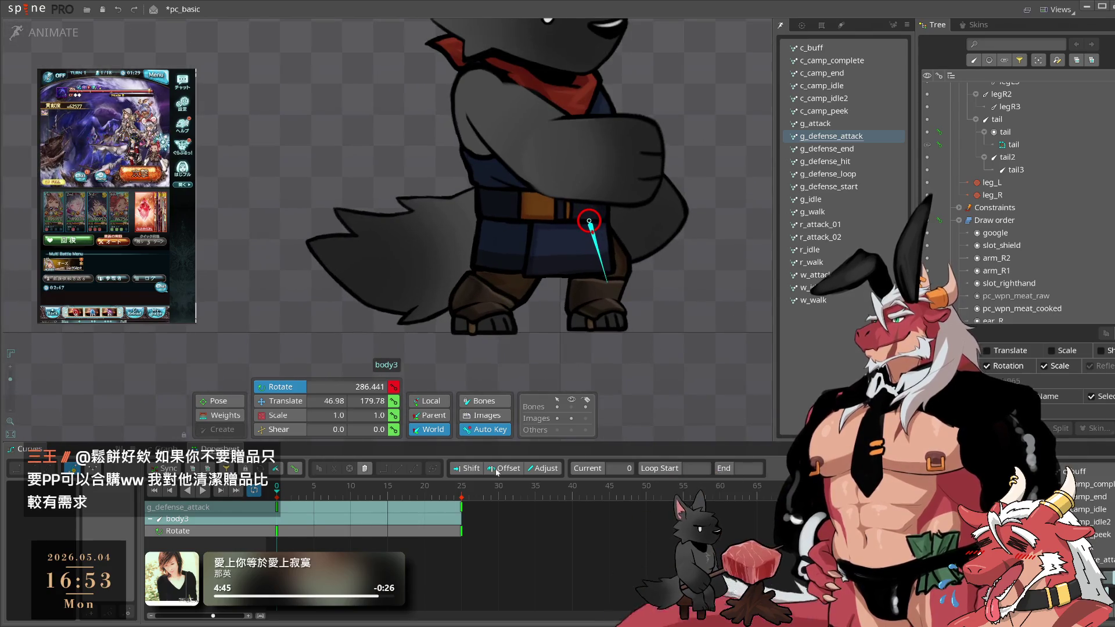
pyautogui.moveTo(639, 350); pyautogui.dragTo(749, 203)
# - Copy body3's last rotation key and paste it at frame 8
pyautogui.click(461, 531)
pyautogui.hotkey('ctrl', 'c')
pyautogui.click(335, 496)
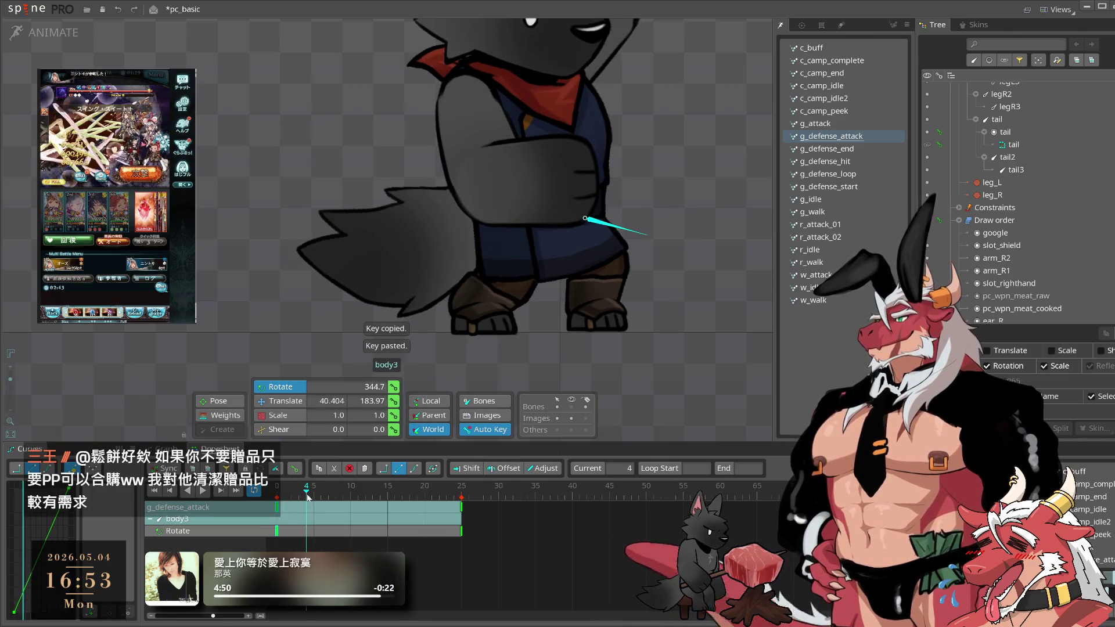
pyautogui.hotkey('ctrl', 'v')
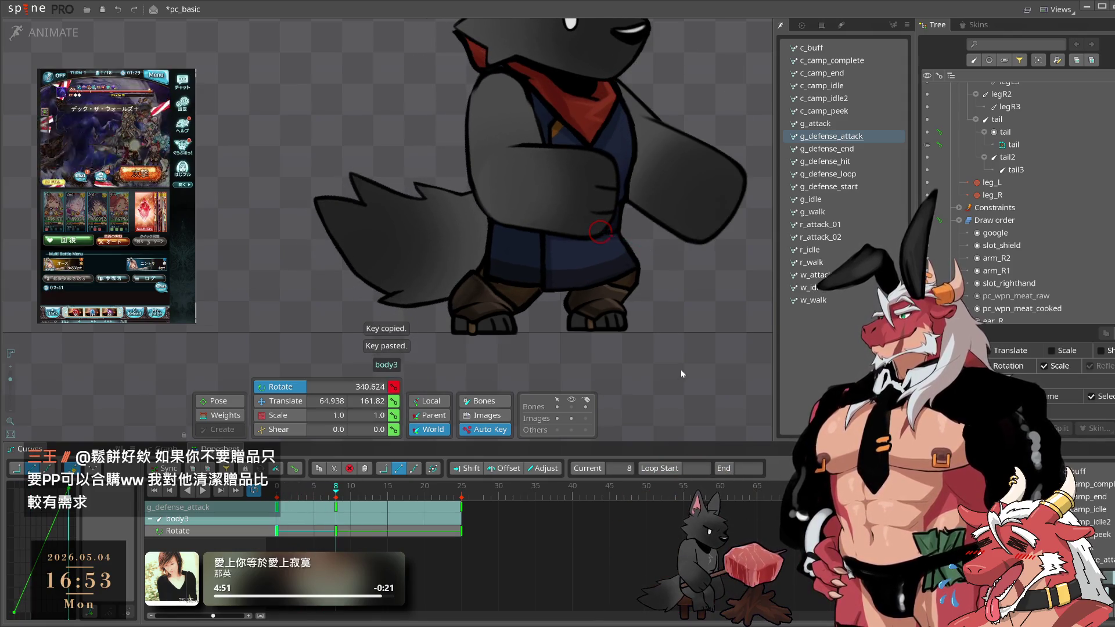
# - Rotate body3 at frame 21 to key a new pose and preview the sway
pyautogui.click(395, 491)
pyautogui.click(431, 491)
pyautogui.moveTo(720, 352); pyautogui.dragTo(699, 371)
pyautogui.press('space')
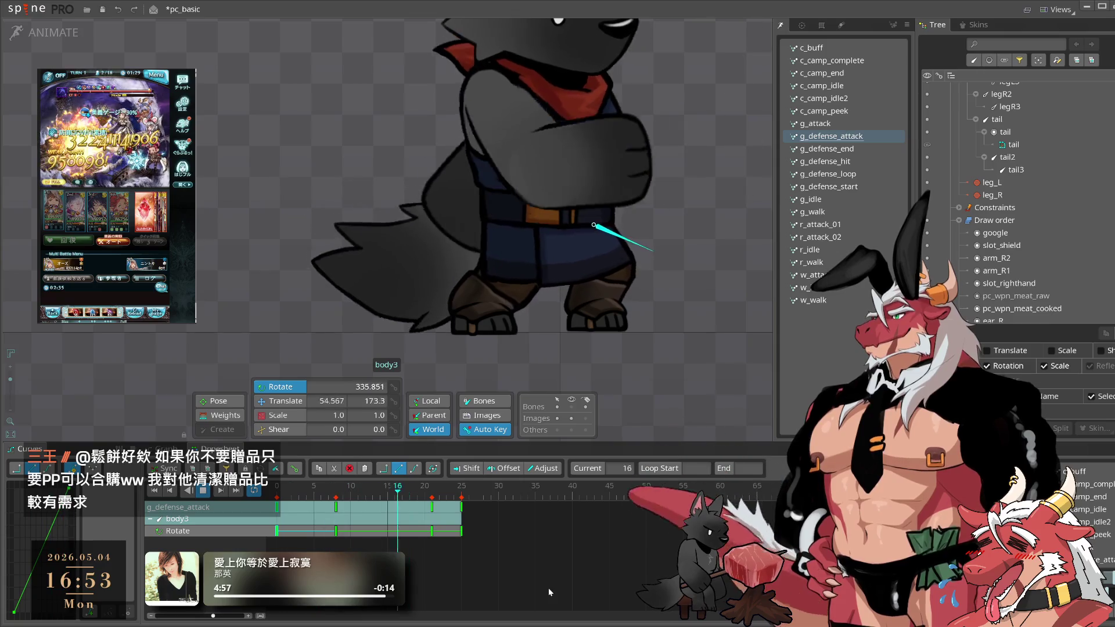
pyautogui.moveTo(564, 585)
pyautogui.mouseDown()
pyautogui.moveTo(365, 500)
pyautogui.moveTo(275, 501)
pyautogui.mouseUp()
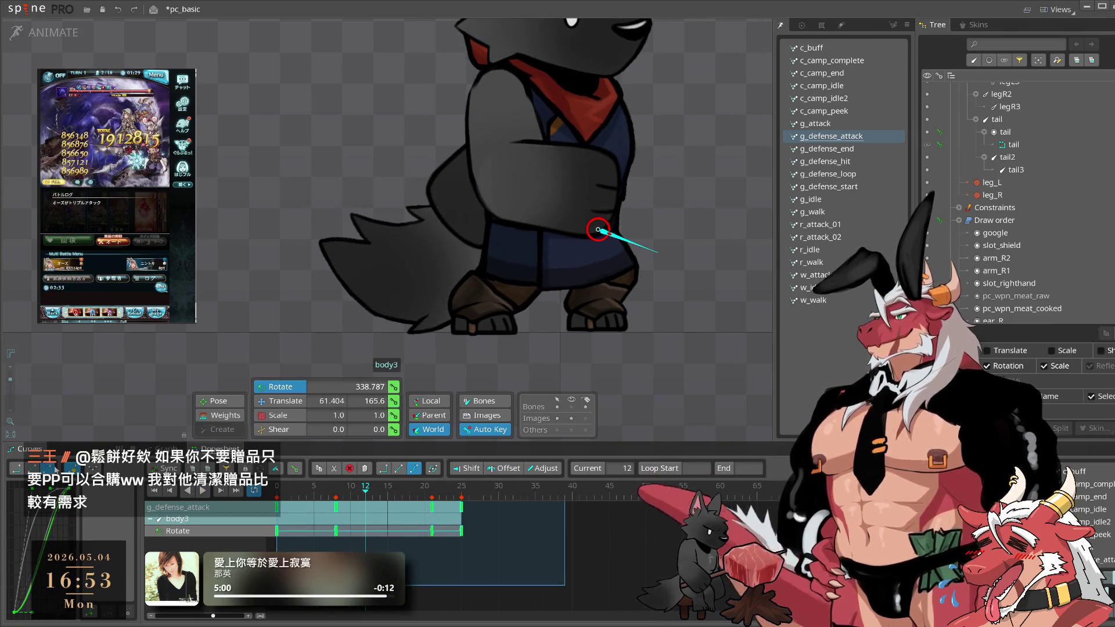
pyautogui.click(480, 273)
pyautogui.click(277, 490)
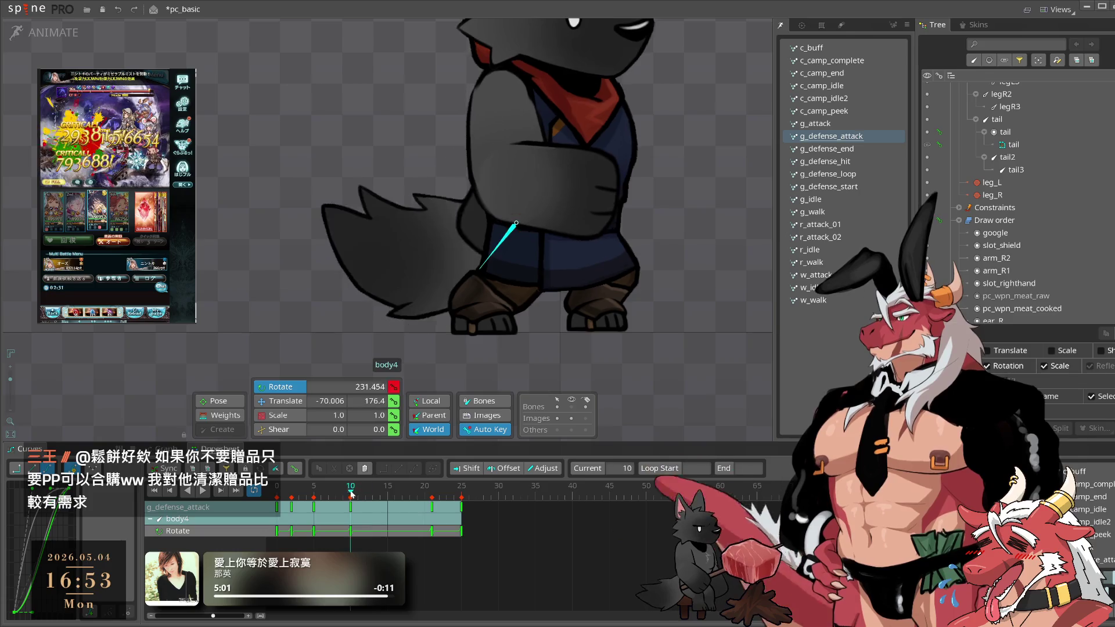
# - Scrub through body4's rotation keys at frames 5, 19, 22 and 25
pyautogui.moveTo(281, 503)
pyautogui.mouseDown()
pyautogui.moveTo(373, 507)
pyautogui.moveTo(330, 506)
pyautogui.mouseUp()
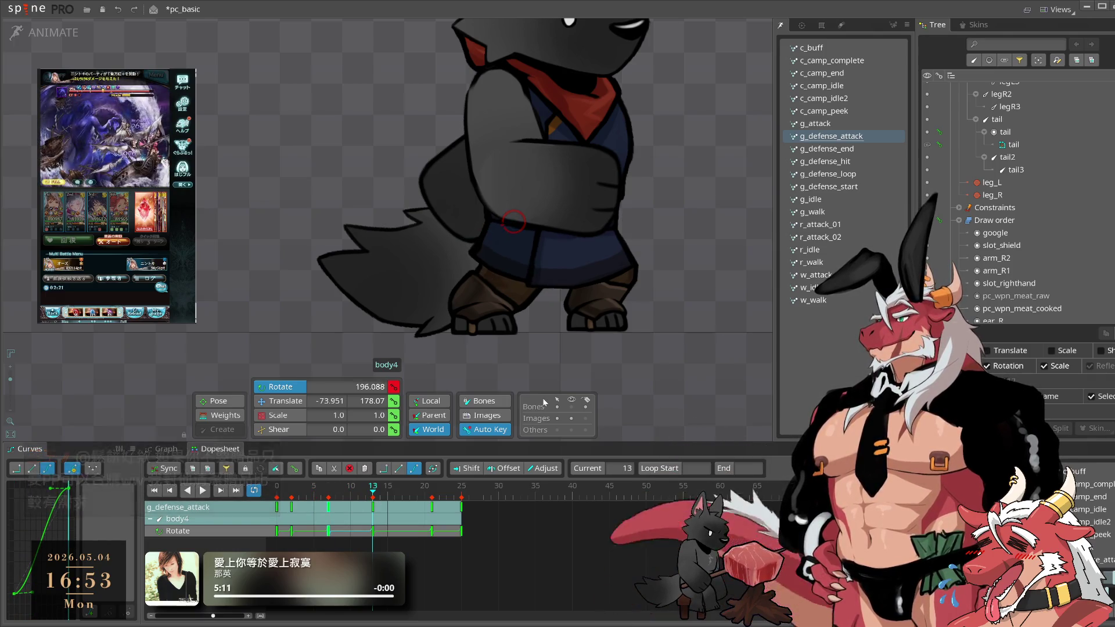
pyautogui.moveTo(400, 510); pyautogui.dragTo(440, 498)
pyautogui.click(420, 511)
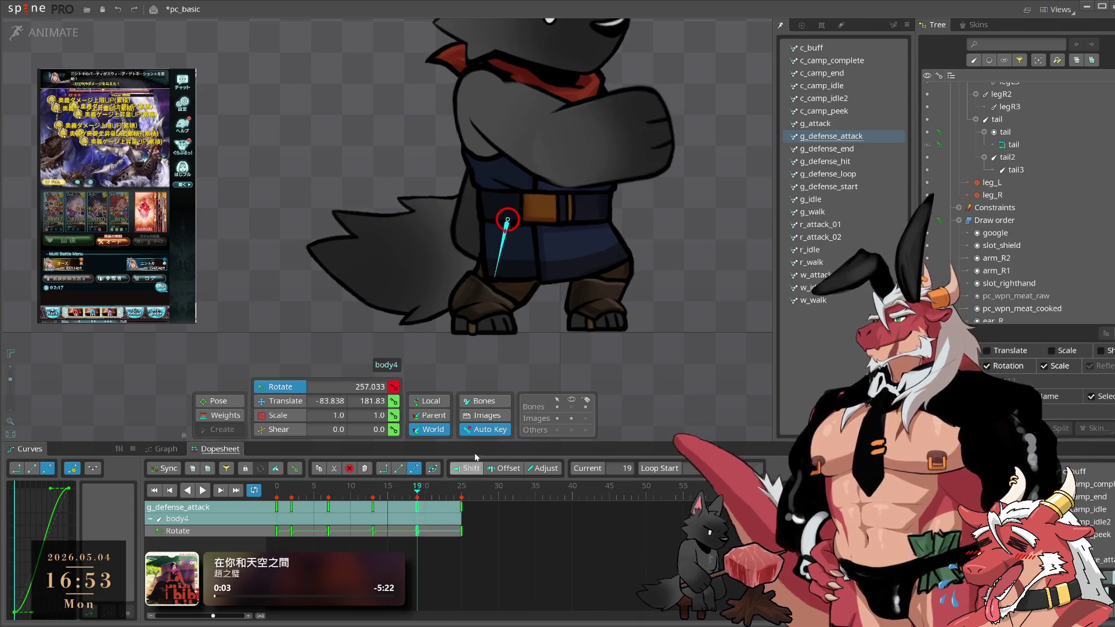
pyautogui.click(465, 509)
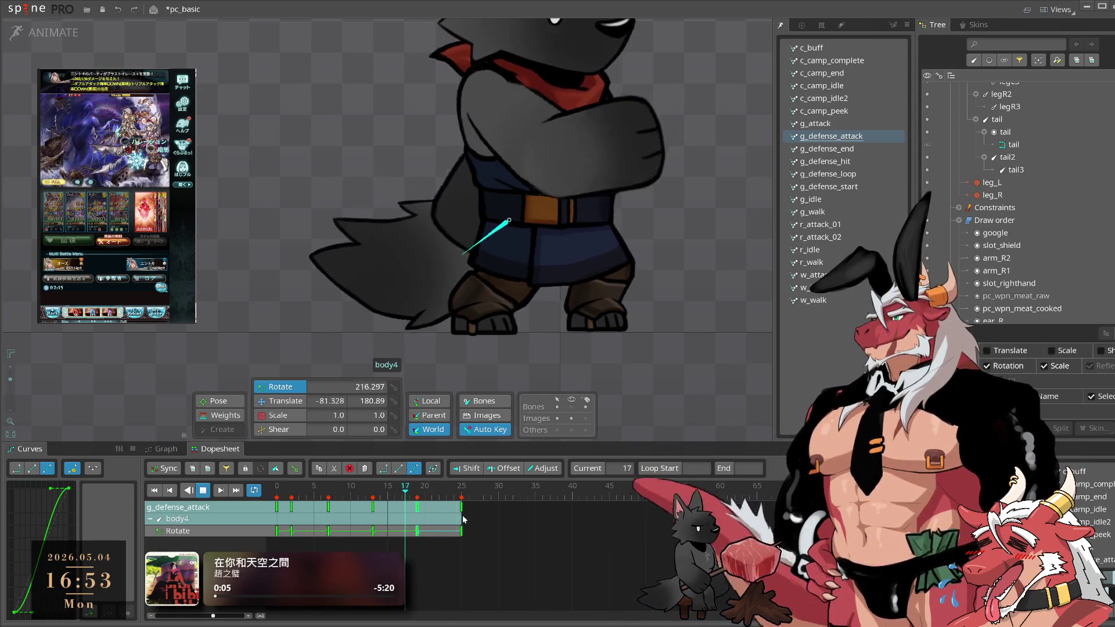
# - Copy body4's frame-0 rotation key to frame 25 and play the loop
pyautogui.press('Home')
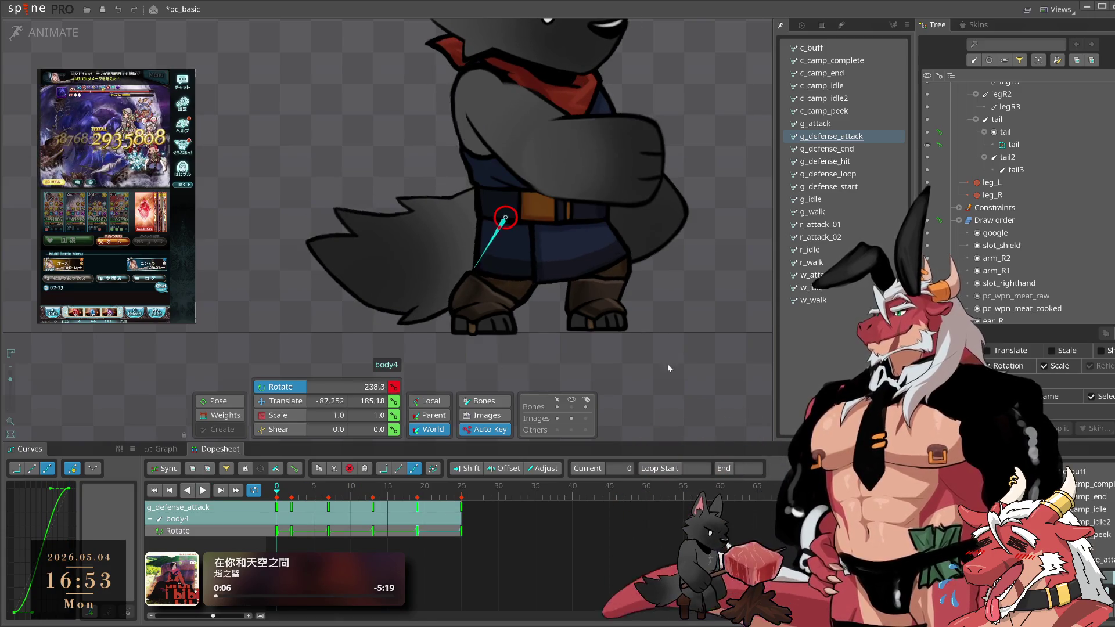
pyautogui.hotkey('ctrl', 'c')
pyautogui.click(462, 498)
pyautogui.hotkey('ctrl', 'v')
pyautogui.press('space')
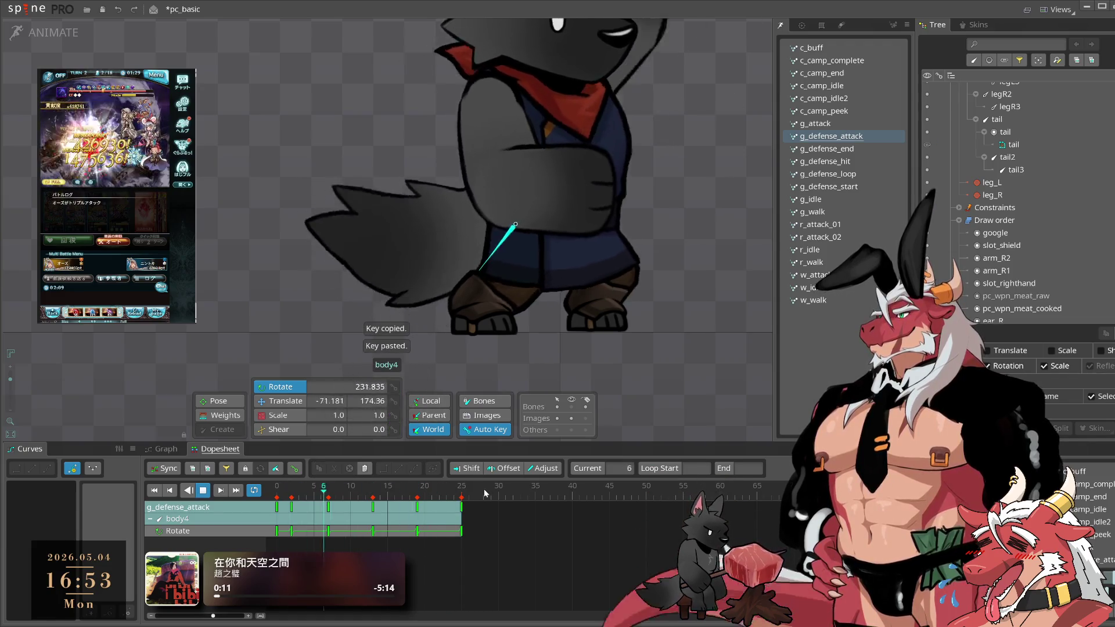
pyautogui.click(273, 495)
# - Move body4's late rotation key from frame 19 to frame 21 and preview the new timing
pyautogui.click(293, 500)
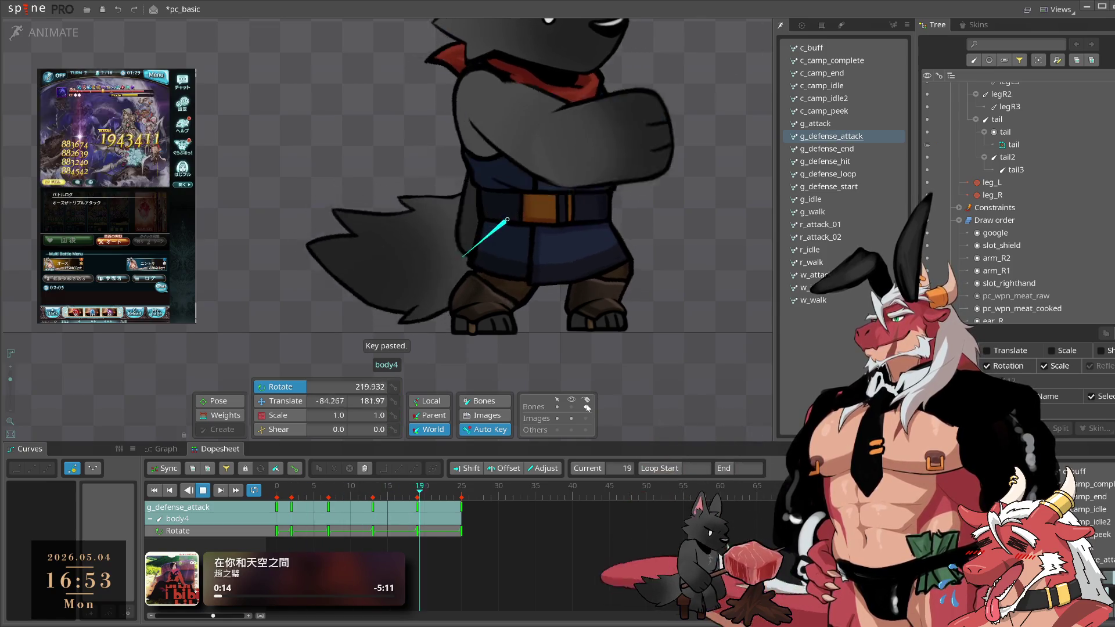
pyautogui.click(373, 501)
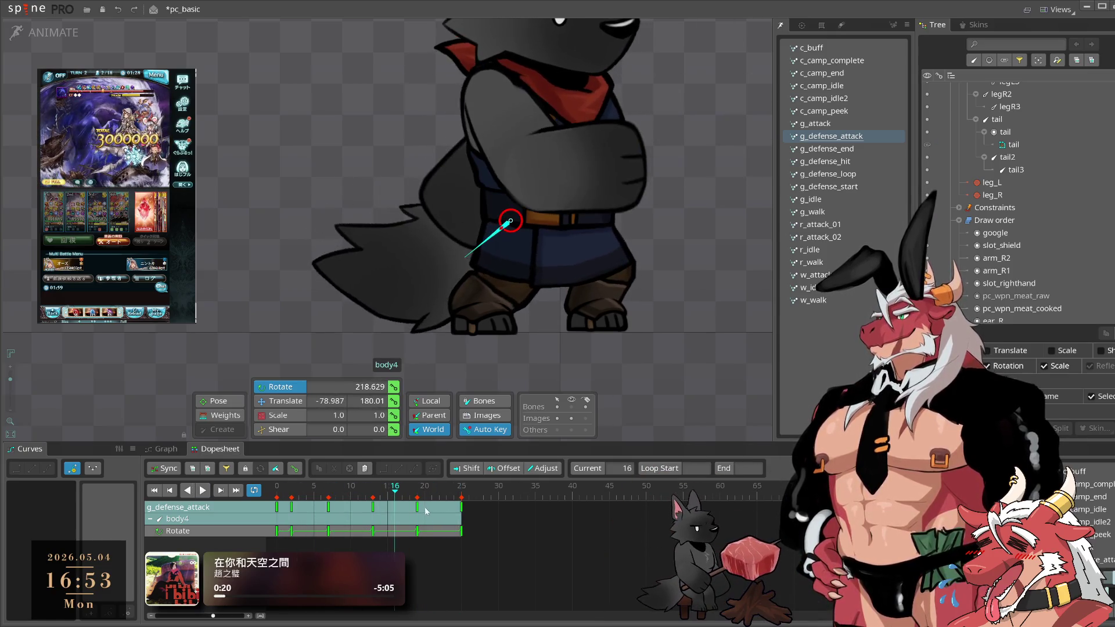
pyautogui.moveTo(418, 507); pyautogui.dragTo(410, 510)
pyautogui.moveTo(565, 549); pyautogui.dragTo(1, 455)
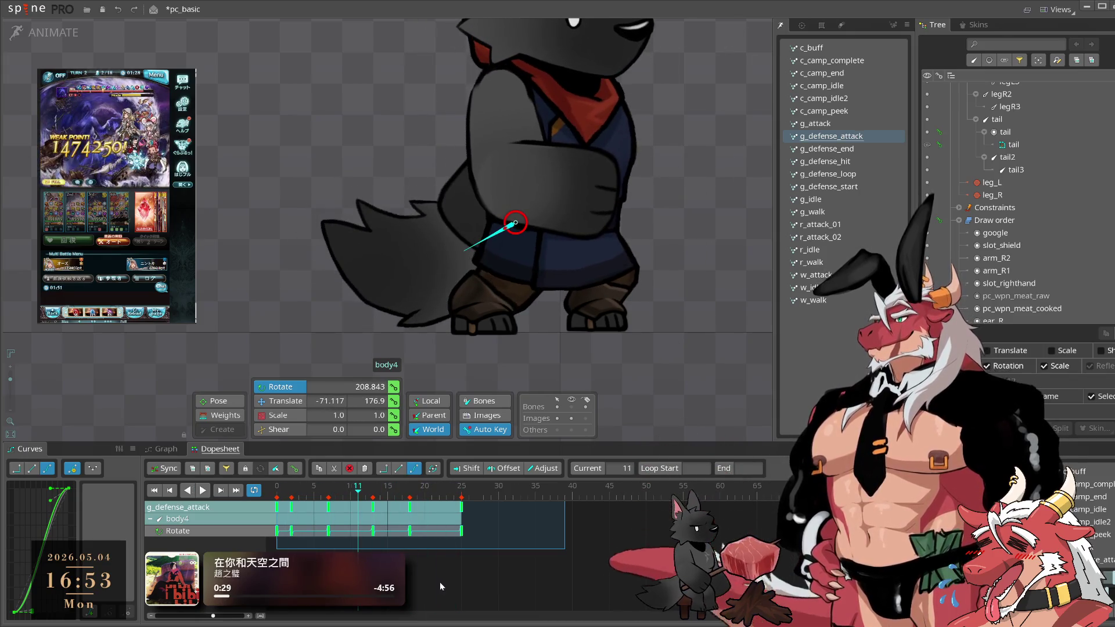
pyautogui.click(360, 518)
pyautogui.moveTo(310, 503); pyautogui.dragTo(336, 506)
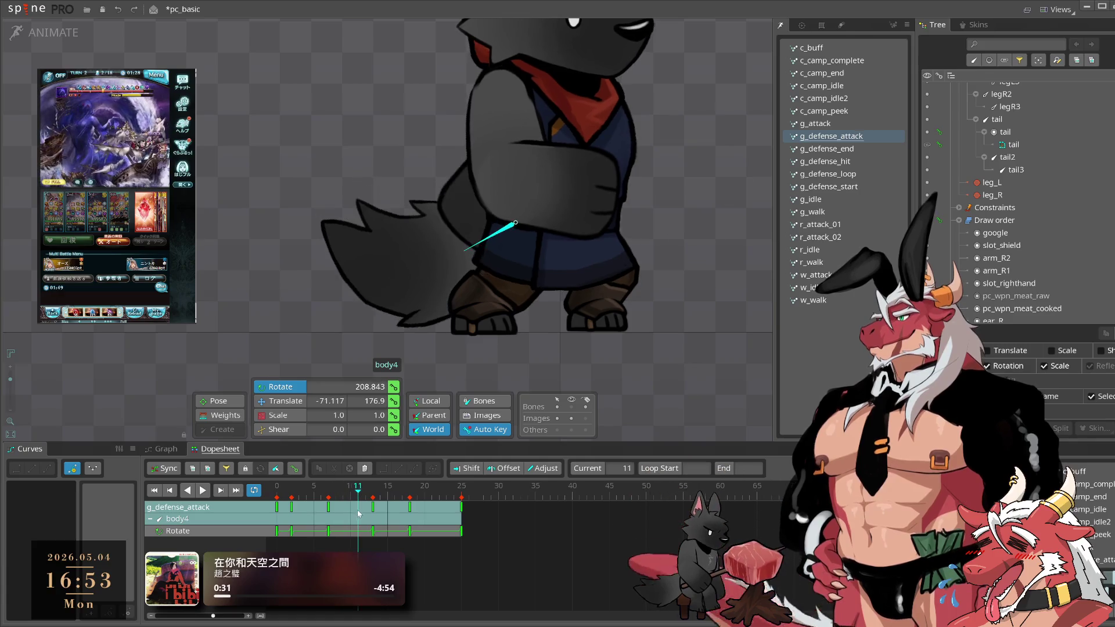
pyautogui.moveTo(410, 513); pyautogui.dragTo(435, 515)
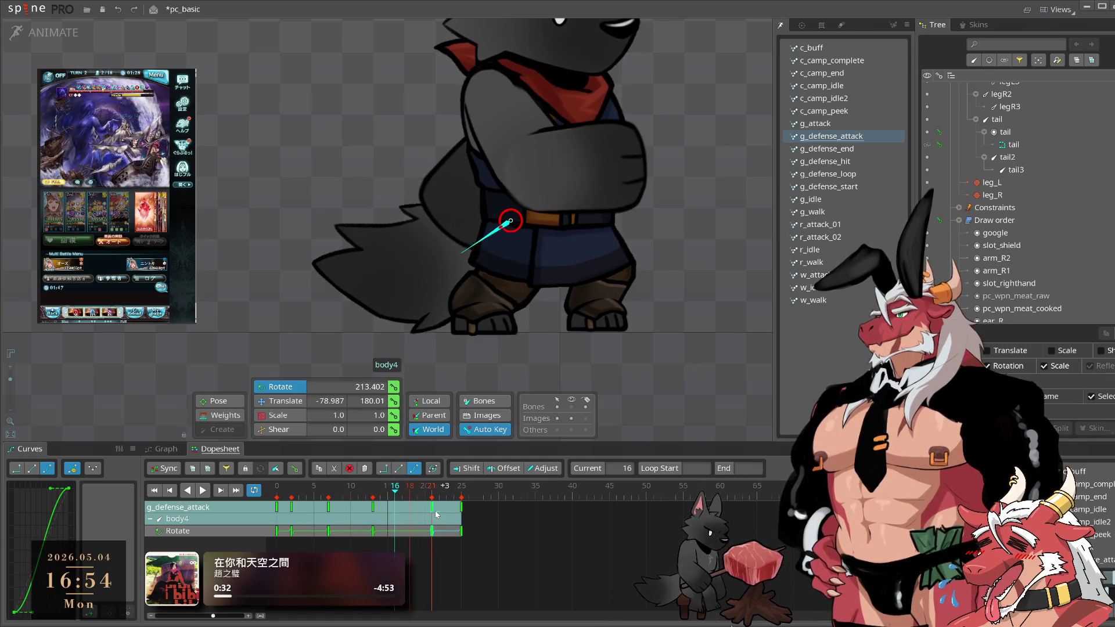
pyautogui.press('l')
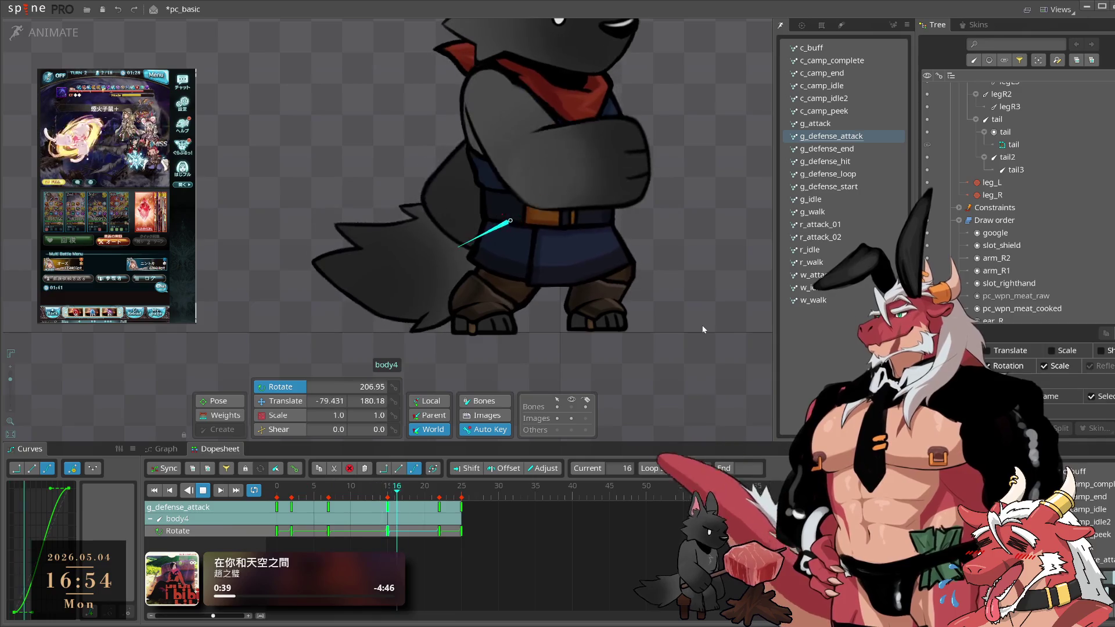
pyautogui.click(690, 316)
pyautogui.moveTo(690, 316); pyautogui.dragTo(711, 369)
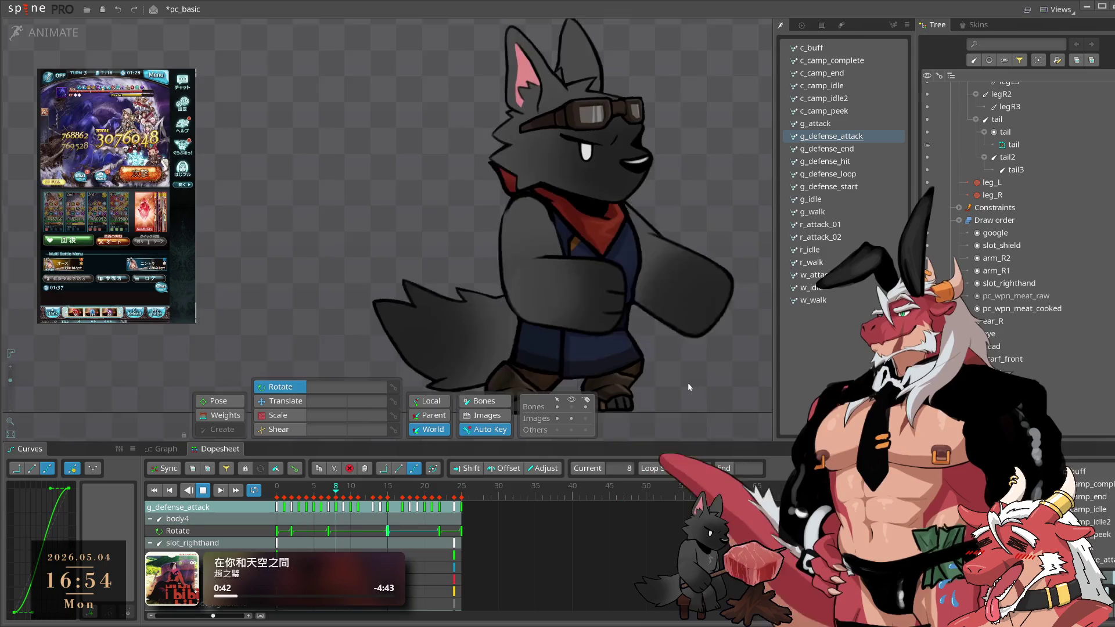
# - Move body4's frame-11 rotation key to frame 10 and play to check the change
pyautogui.click(298, 509)
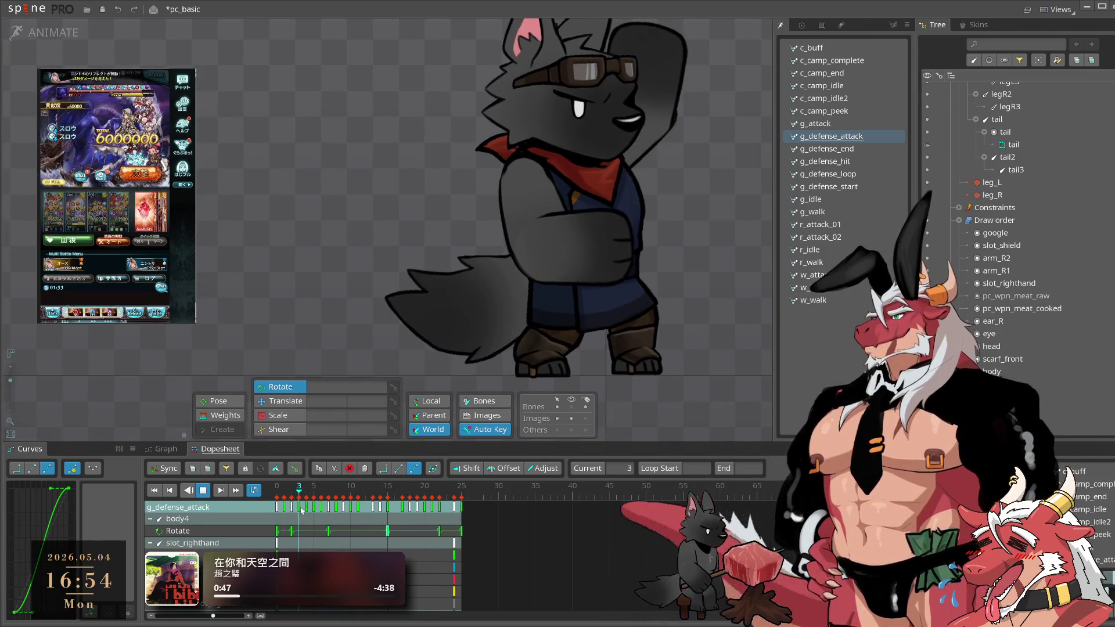
pyautogui.click(315, 515)
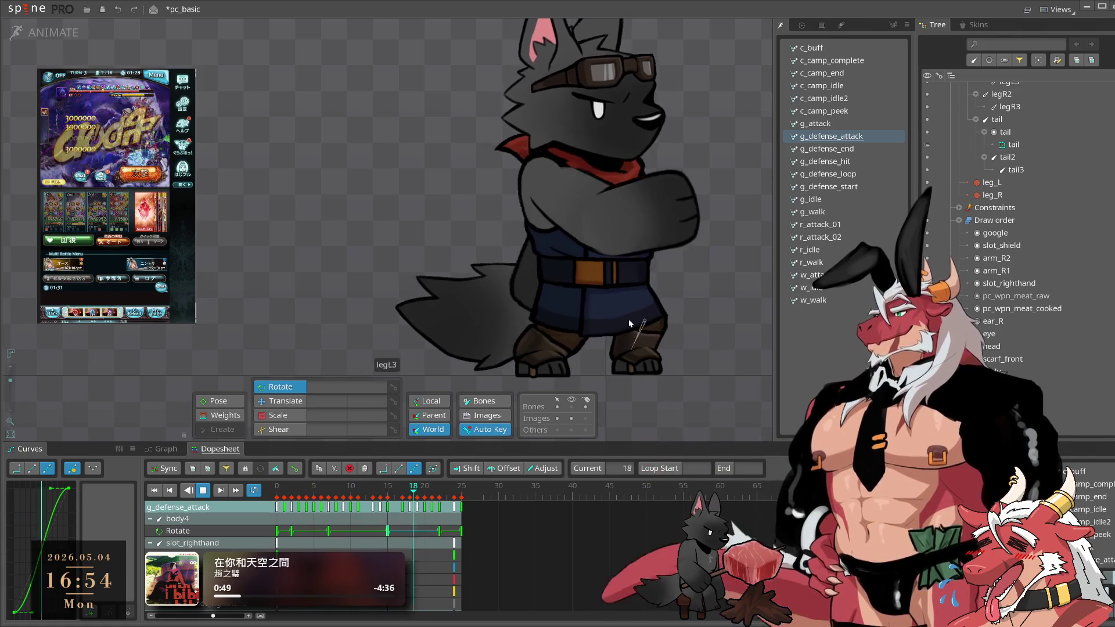
pyautogui.click(554, 299)
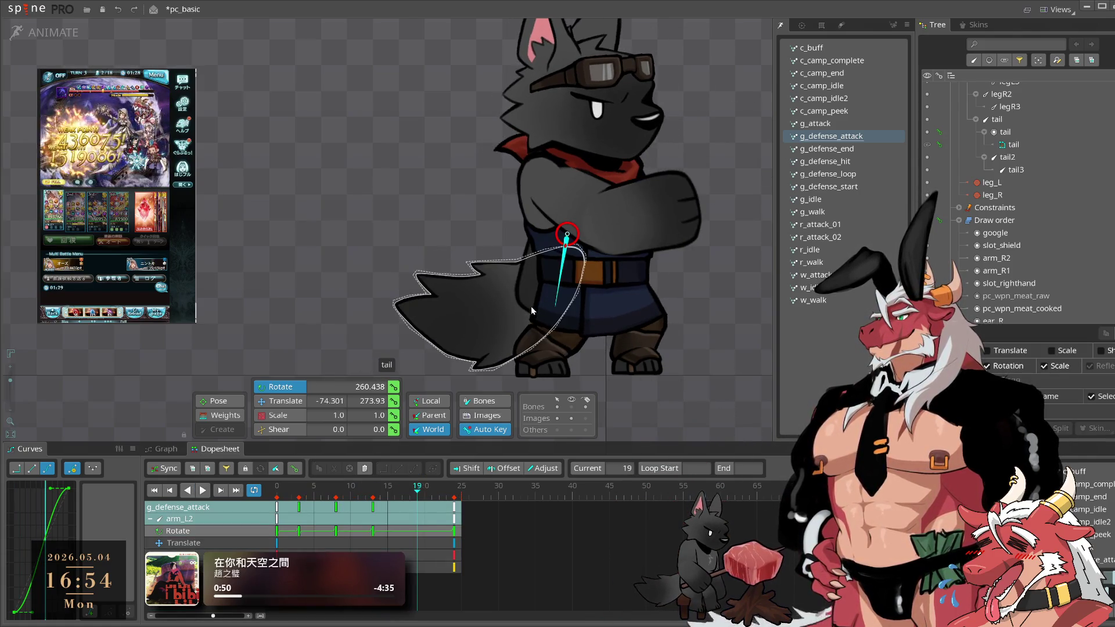
pyautogui.click(530, 306)
pyautogui.click(315, 505)
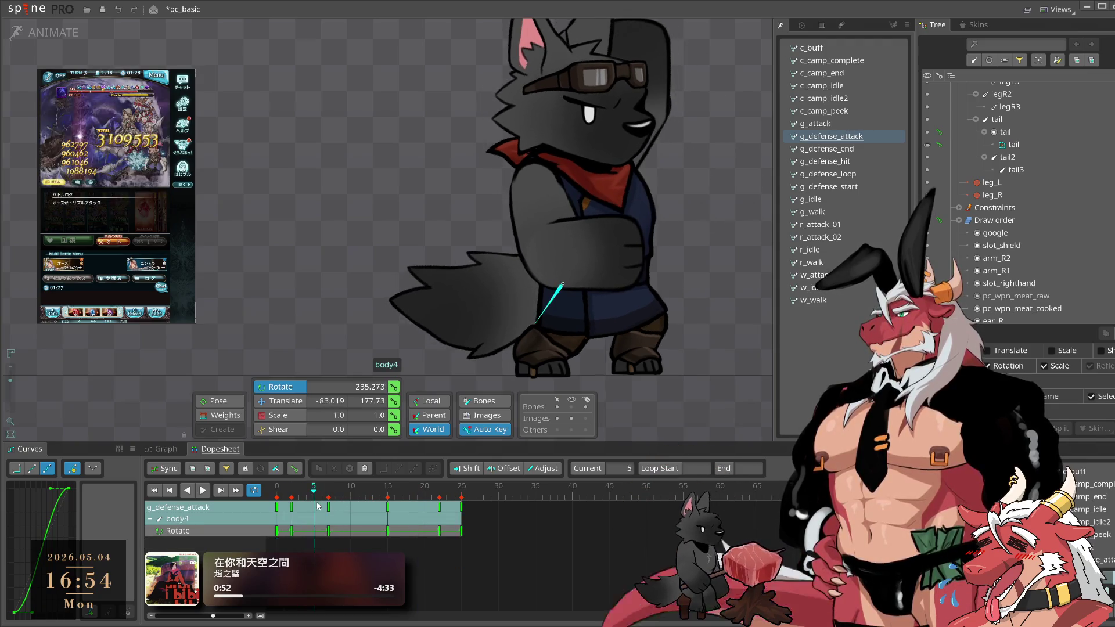
pyautogui.click(327, 507)
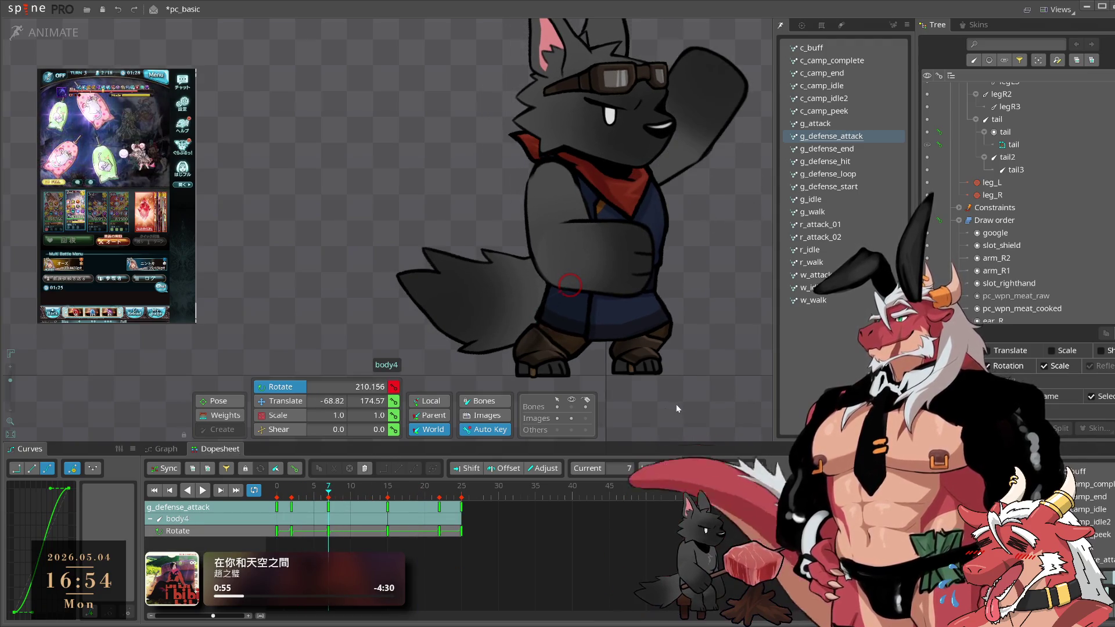
pyautogui.click(356, 498)
pyautogui.moveTo(357, 498); pyautogui.dragTo(350, 498)
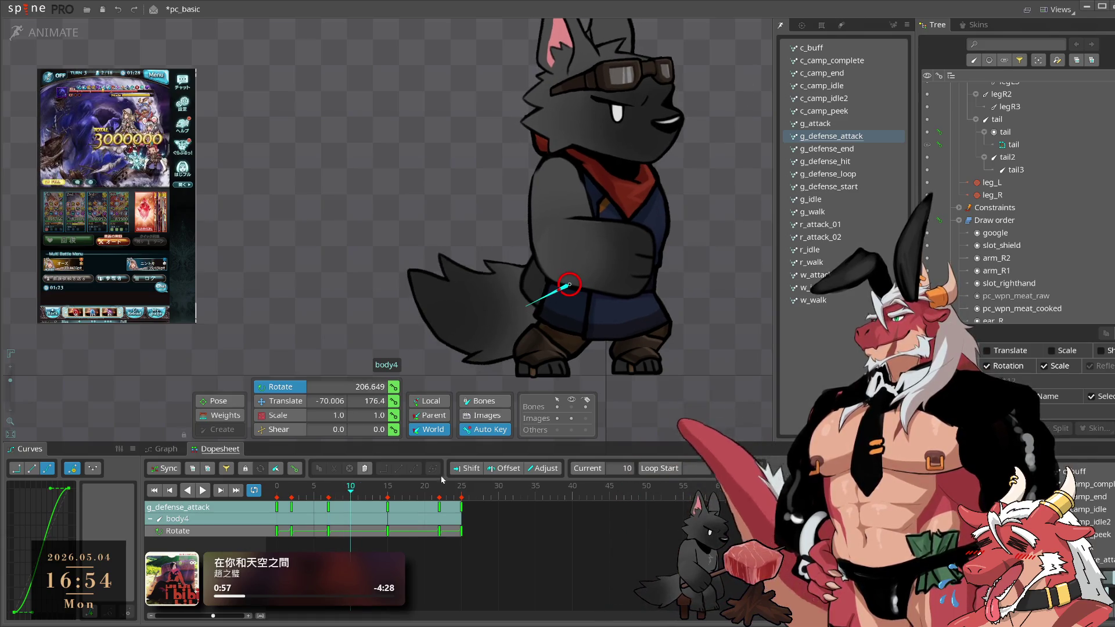
pyautogui.press('space')
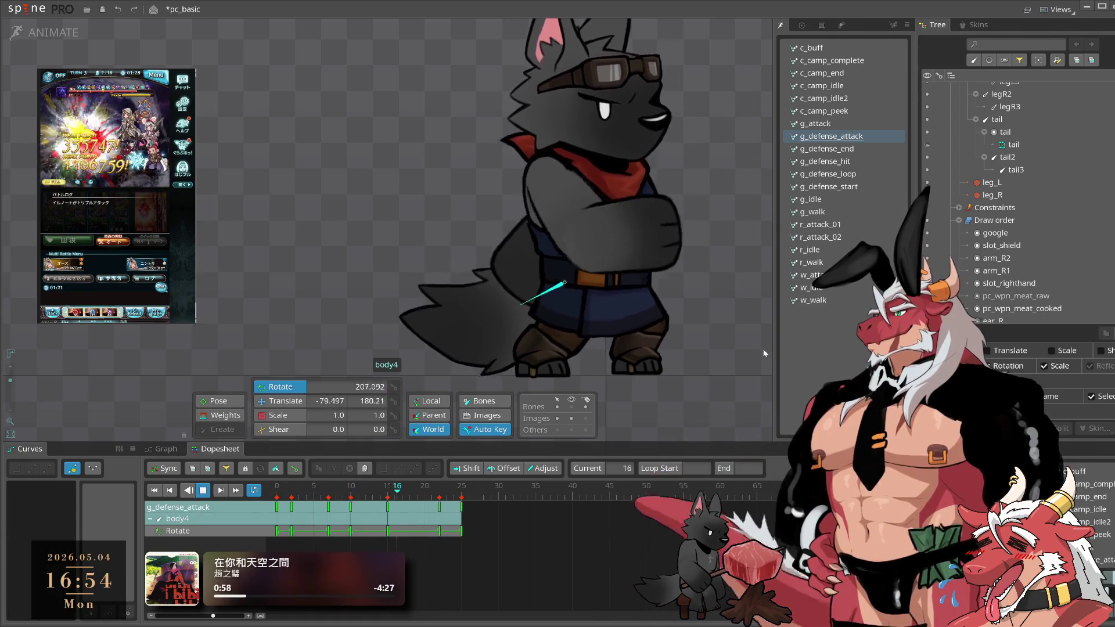
pyautogui.click(350, 507)
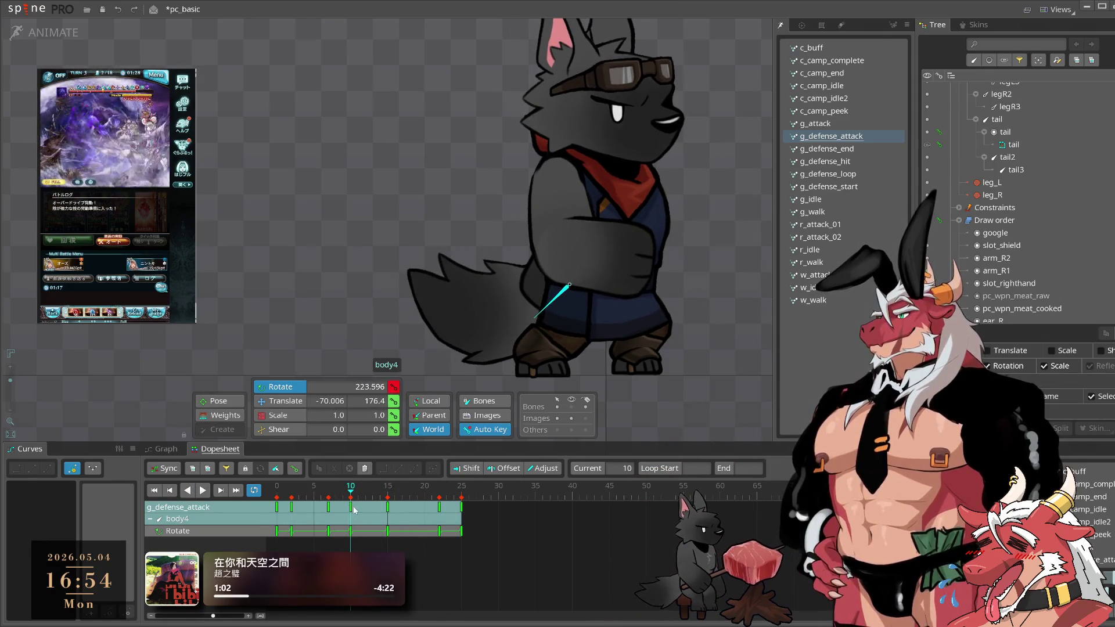
pyautogui.press('space')
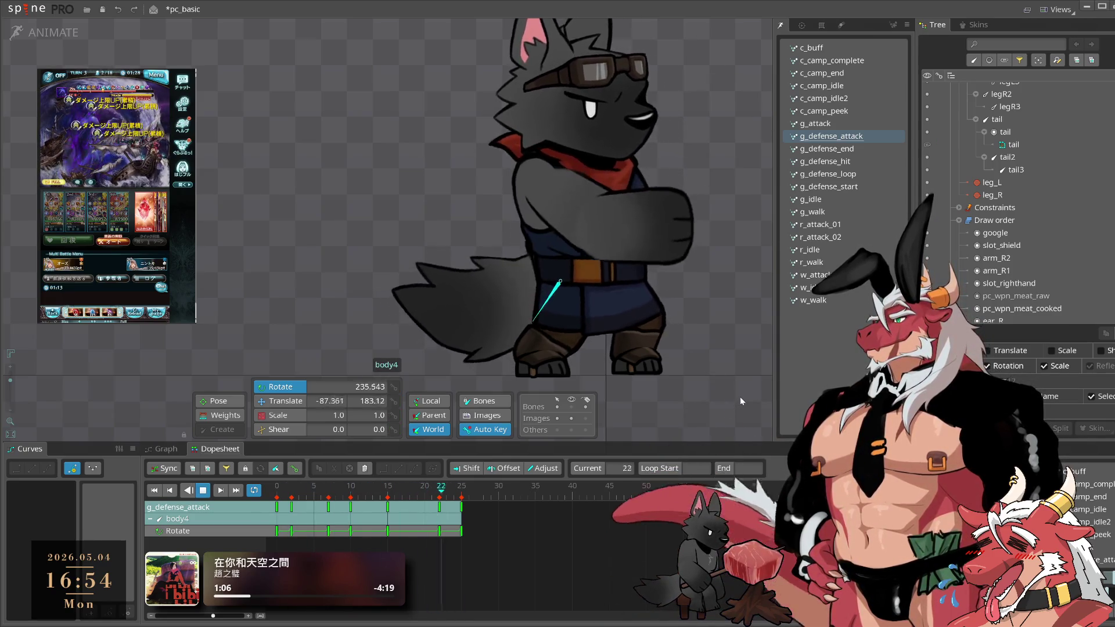
# - Preview body3's motion, then select body3 and body4 together at frame 0
pyautogui.click(740, 396)
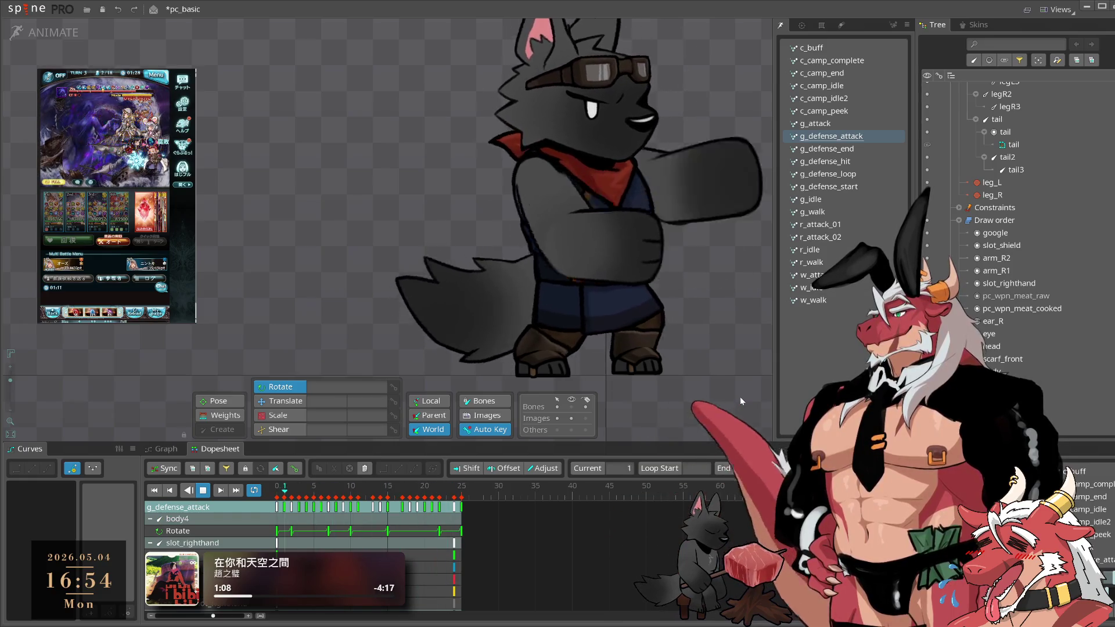
pyautogui.press('space')
pyautogui.click(664, 304)
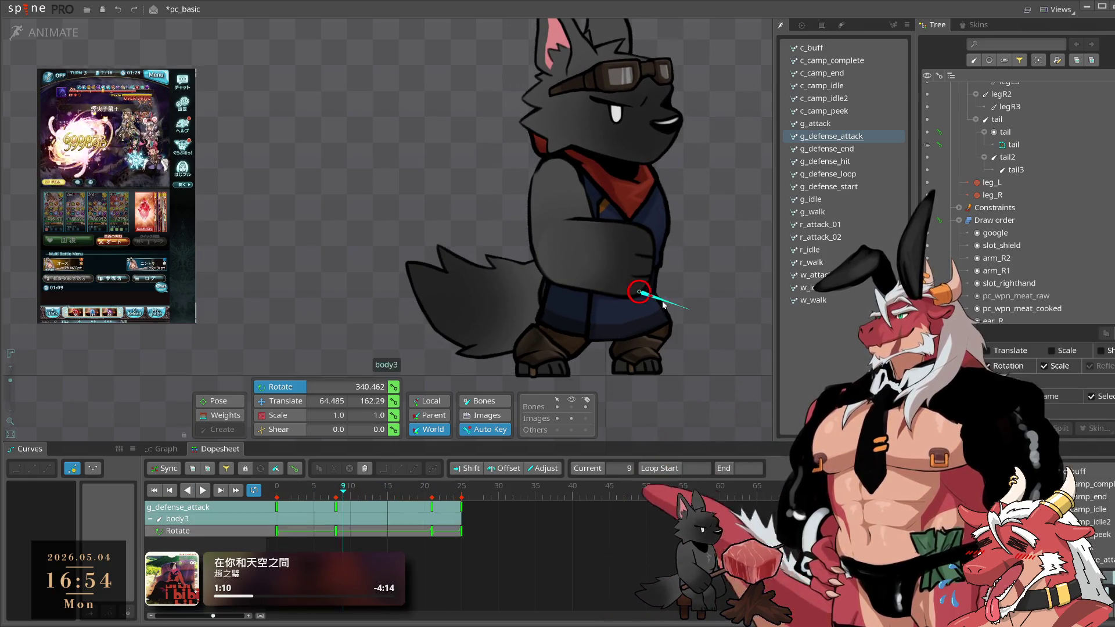
pyautogui.moveTo(378, 503)
pyautogui.mouseDown()
pyautogui.moveTo(294, 521)
pyautogui.moveTo(320, 499)
pyautogui.moveTo(380, 516)
pyautogui.mouseUp()
pyautogui.press('l')
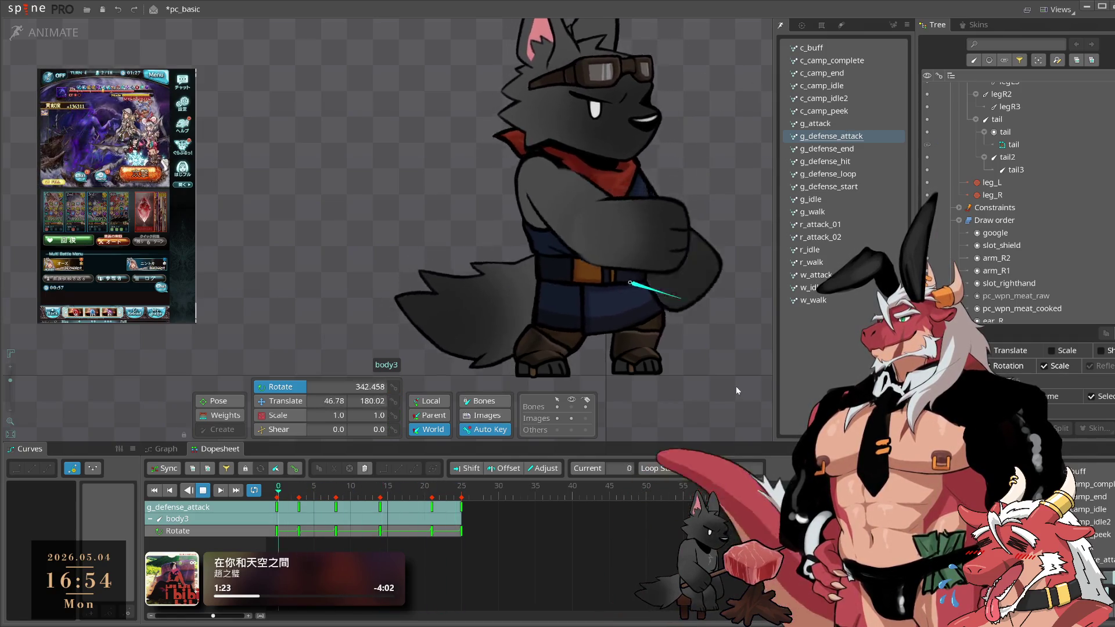
pyautogui.press('k')
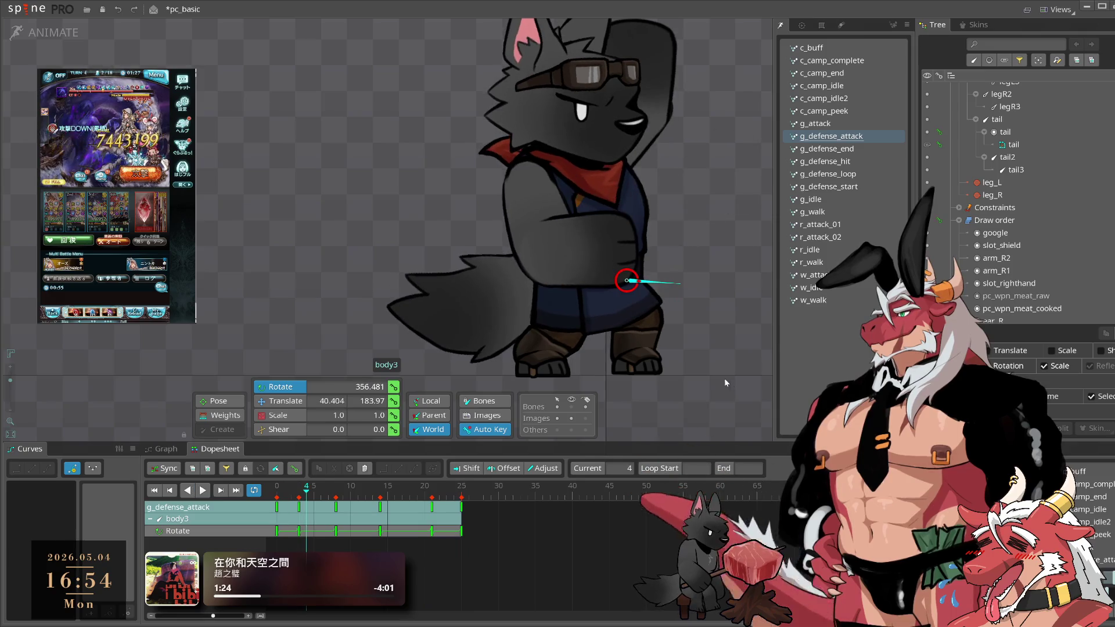
pyautogui.keyDown('ctrl'); pyautogui.click(550, 308); pyautogui.keyUp('ctrl')
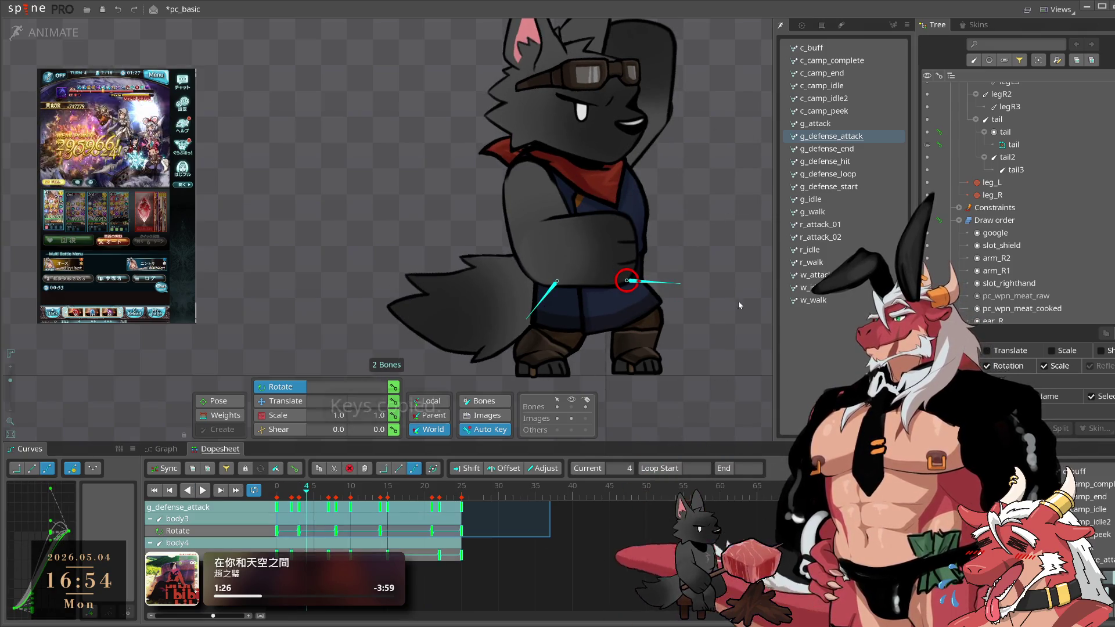
pyautogui.click(286, 503)
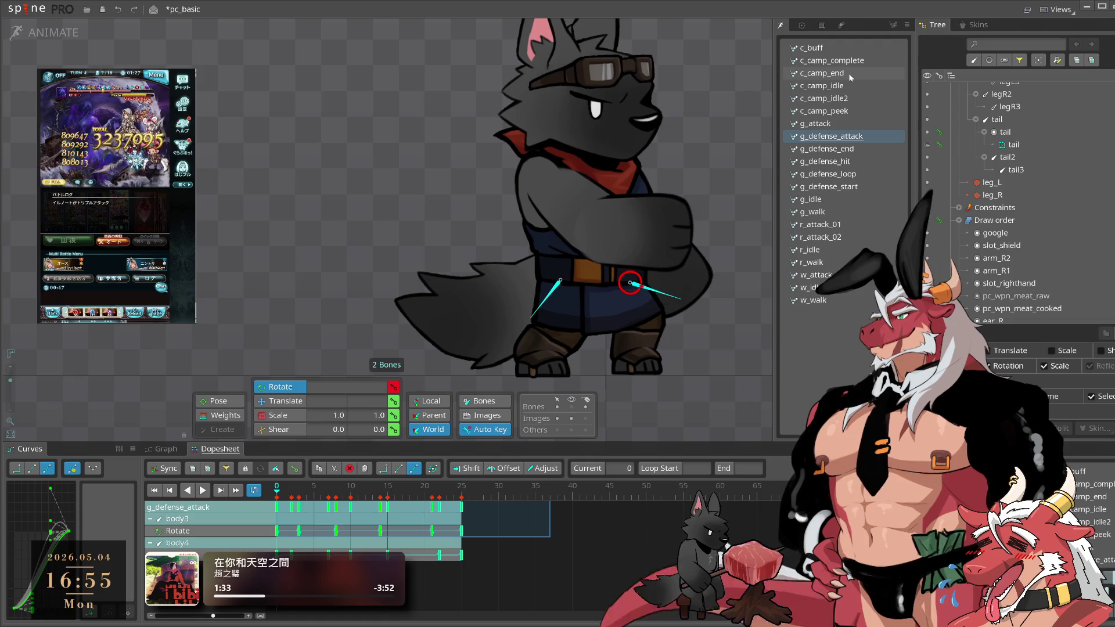
# - Box-select and copy body3 and body4 keys in g_defense_attack, then switch to g_attack
pyautogui.click(842, 122)
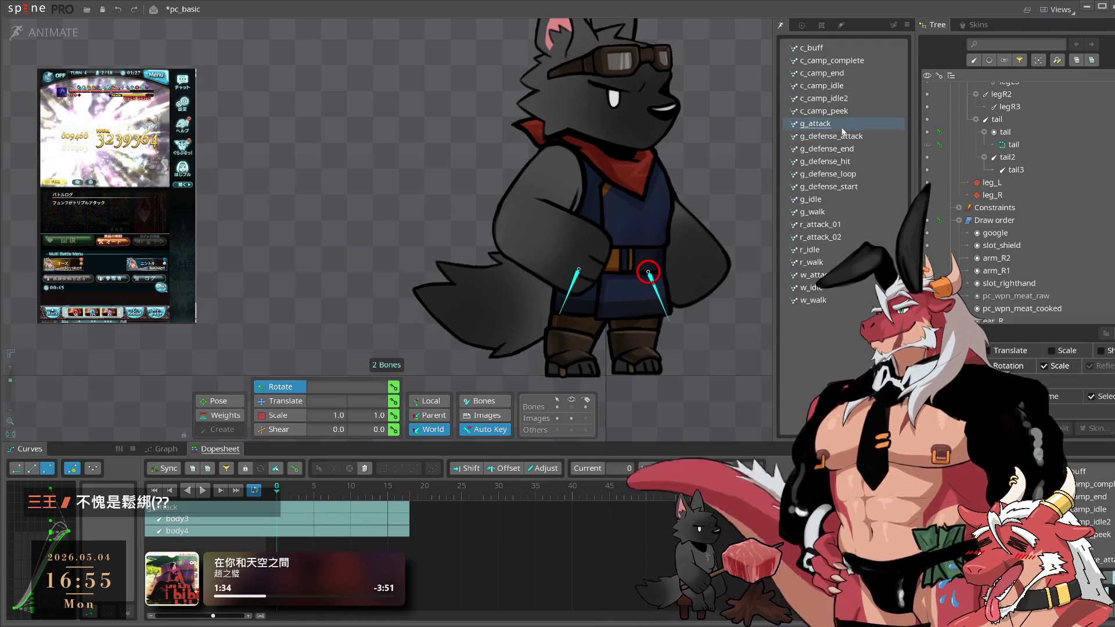
pyautogui.click(841, 136)
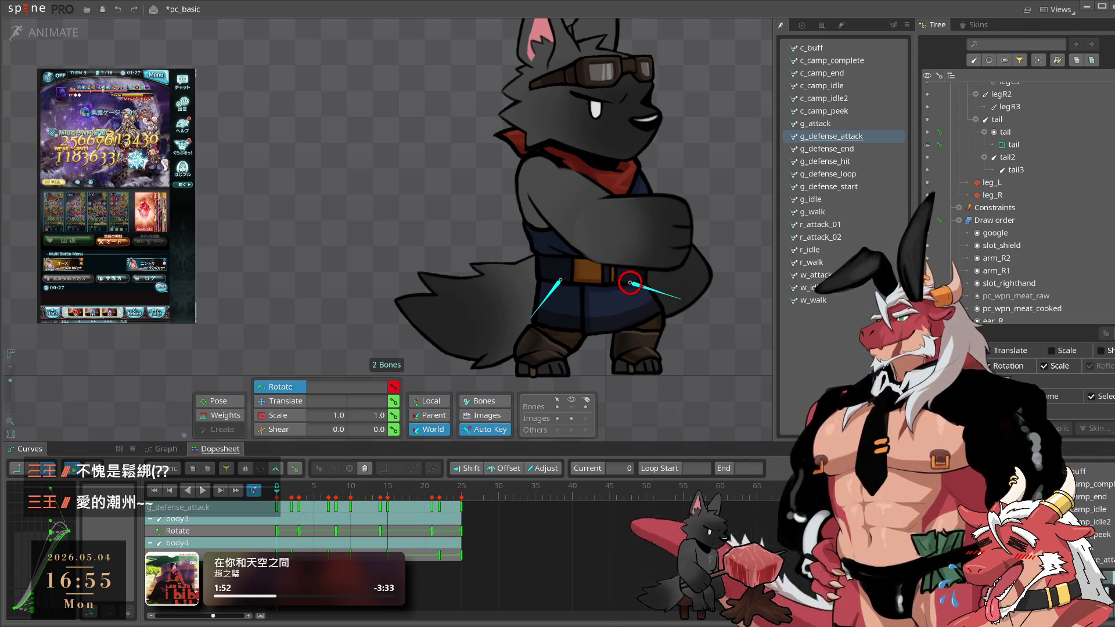
pyautogui.moveTo(779, 254)
pyautogui.mouseDown()
pyautogui.moveTo(702, 254)
pyautogui.moveTo(704, 279)
pyautogui.moveTo(778, 278)
pyautogui.mouseUp()
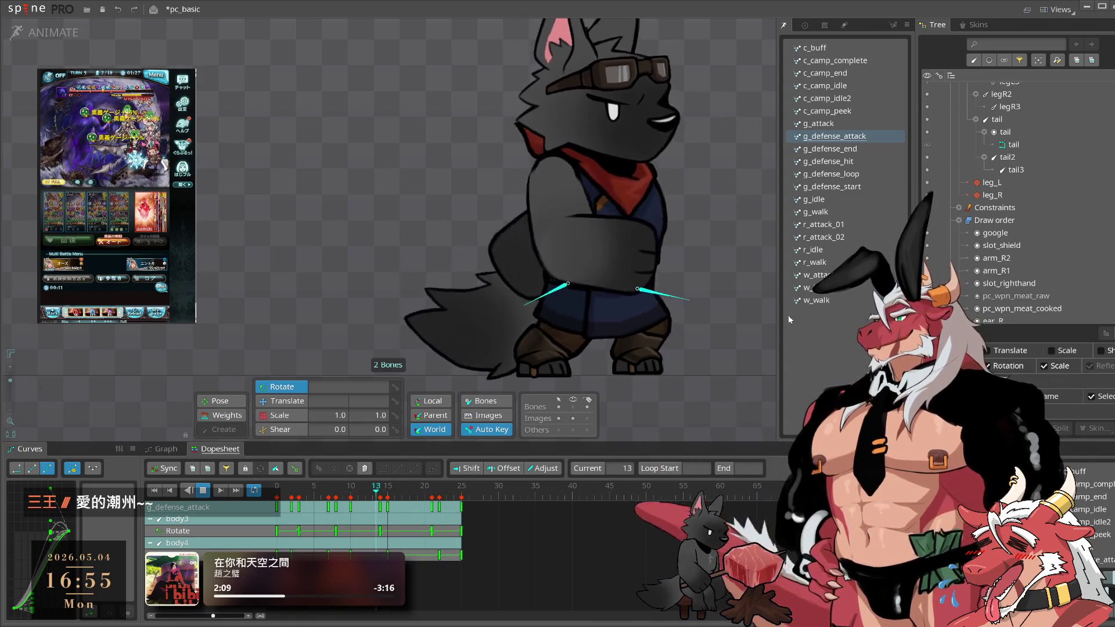
pyautogui.click(849, 139)
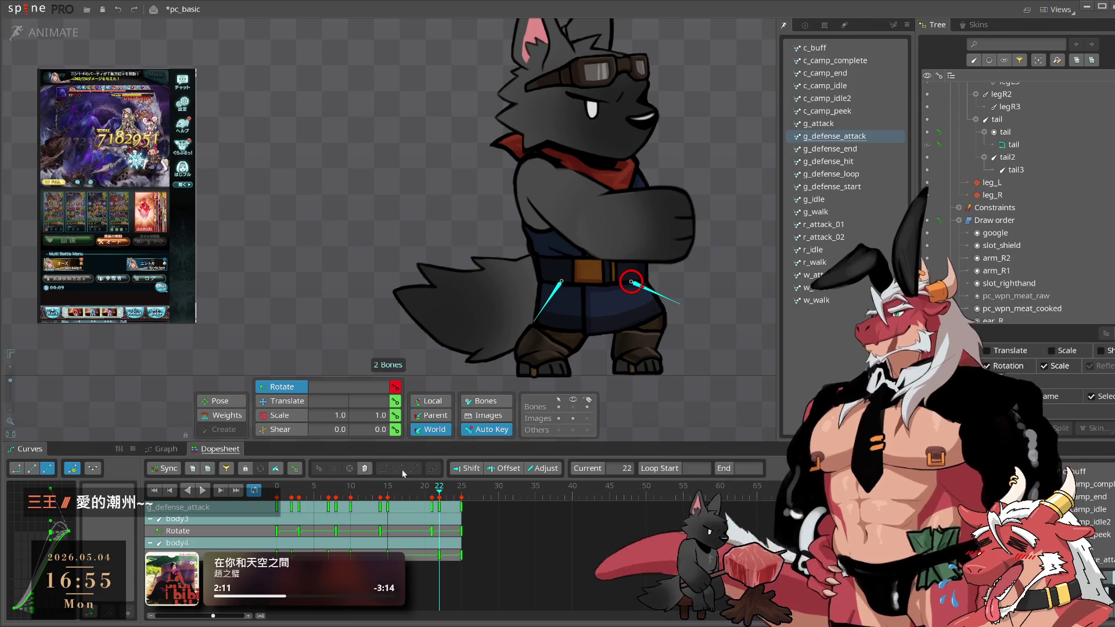
pyautogui.moveTo(550, 538); pyautogui.dragTo(277, 502)
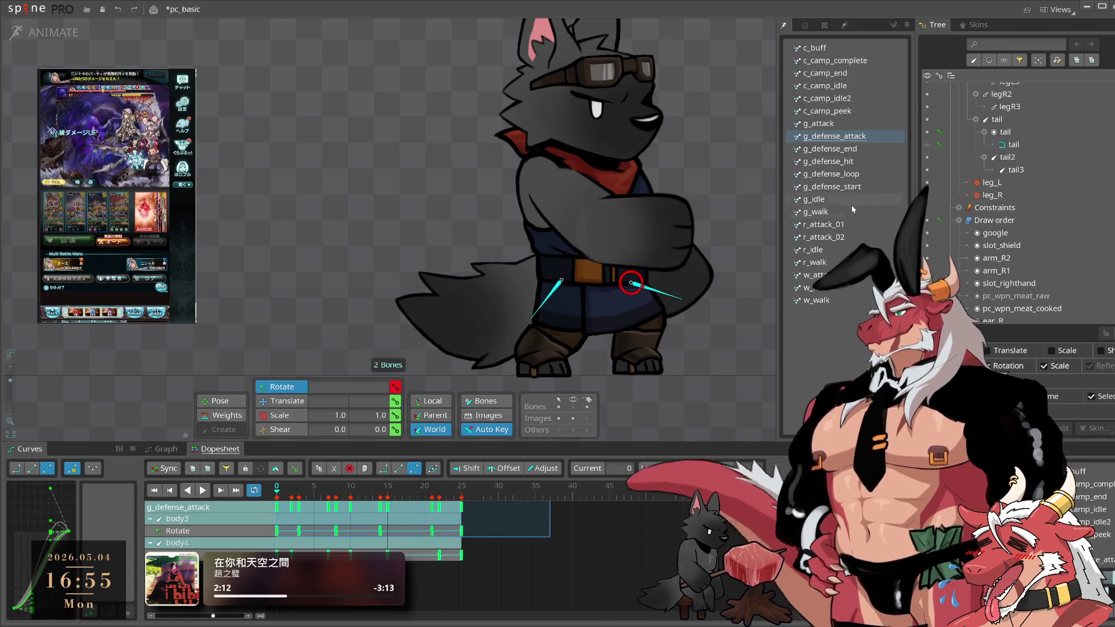
pyautogui.hotkey('ctrl', 'c')
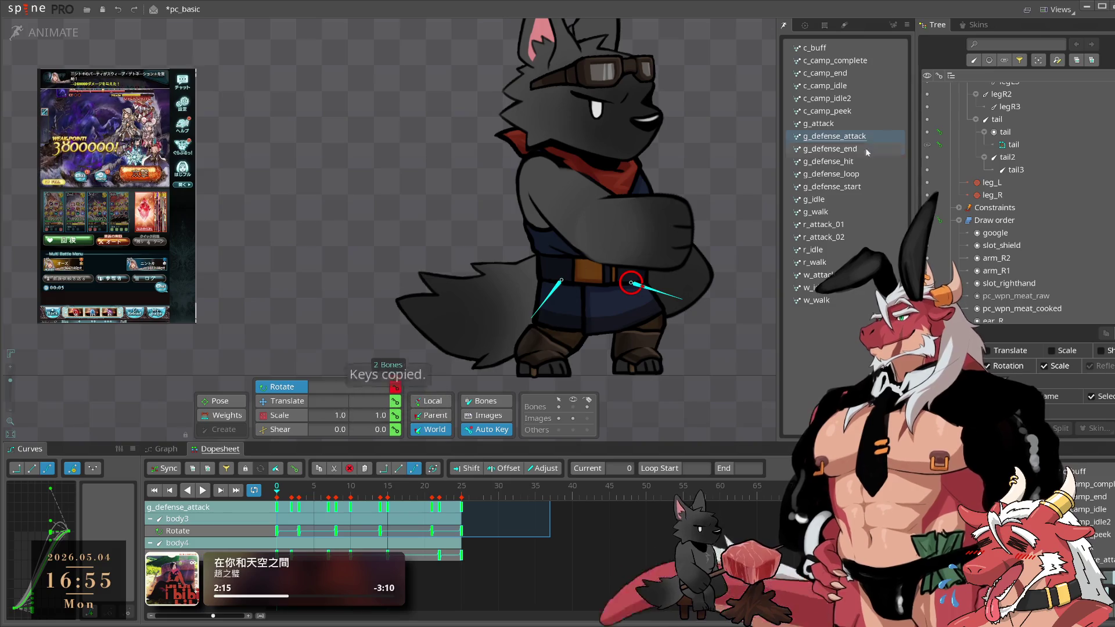
pyautogui.click(856, 124)
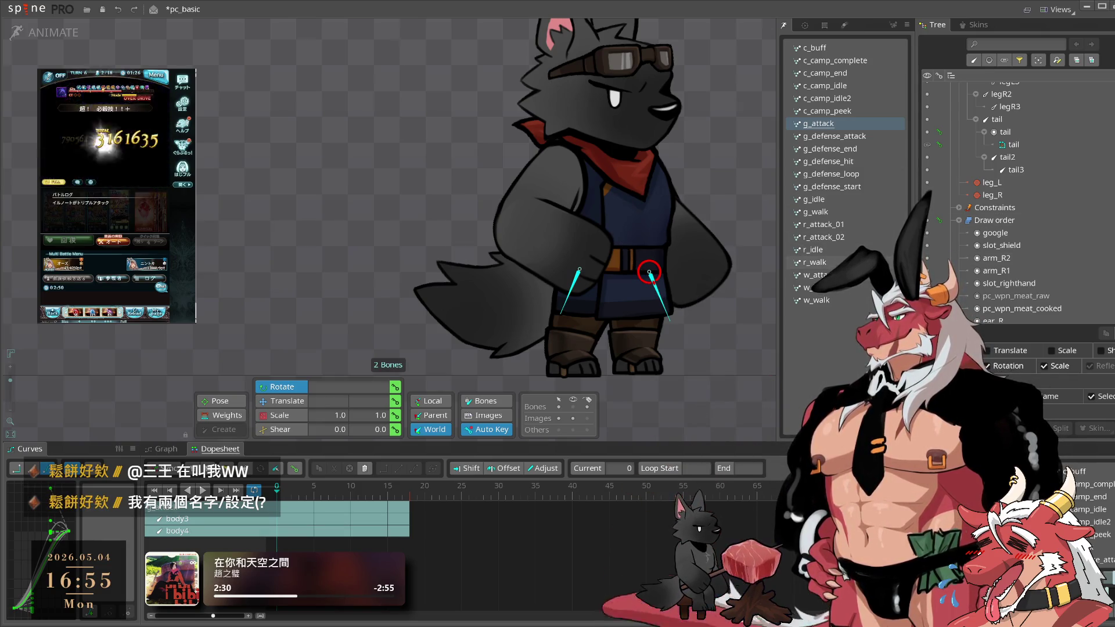
# - Copy the body bone keys from w_attack, paste them into g_attack and play it
pyautogui.click(831, 211)
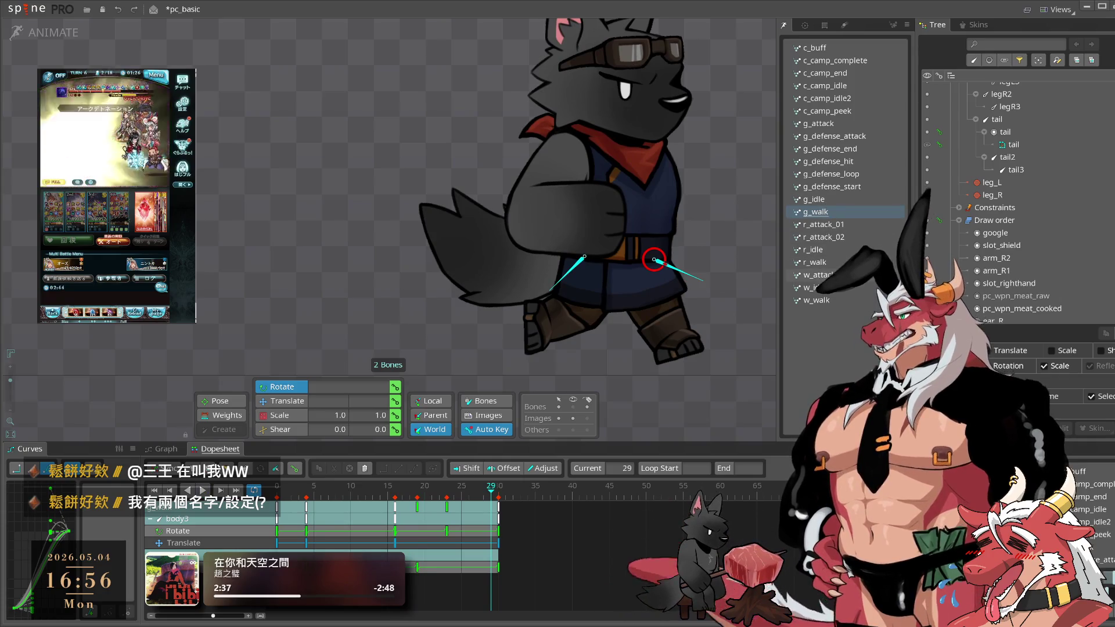
pyautogui.click(813, 275)
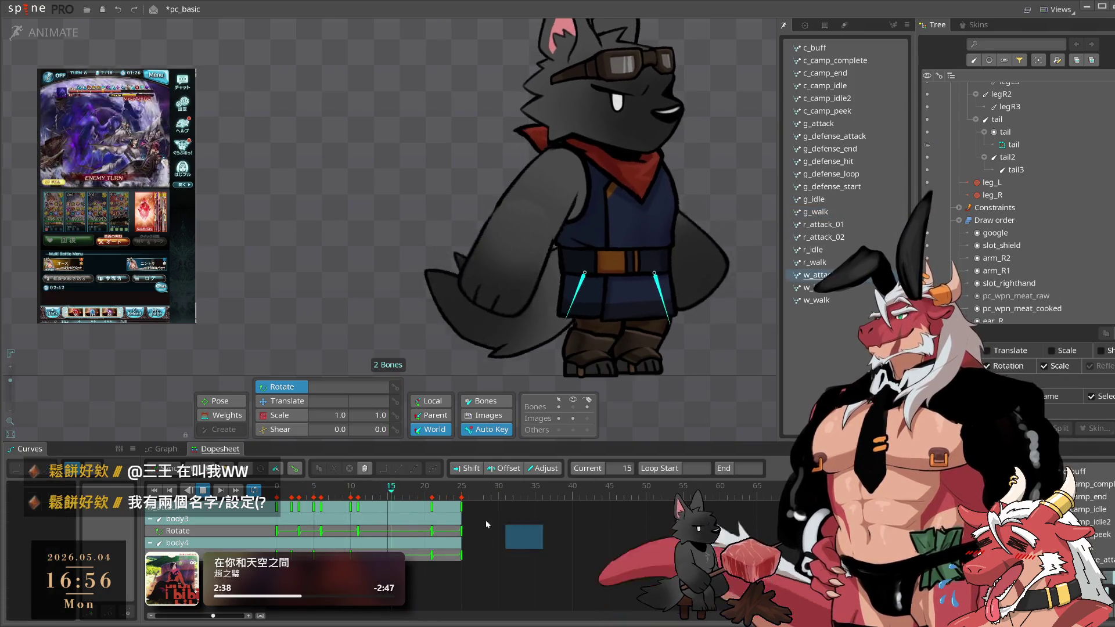
pyautogui.moveTo(514, 533); pyautogui.dragTo(273, 501)
pyautogui.hotkey('ctrl', 'c')
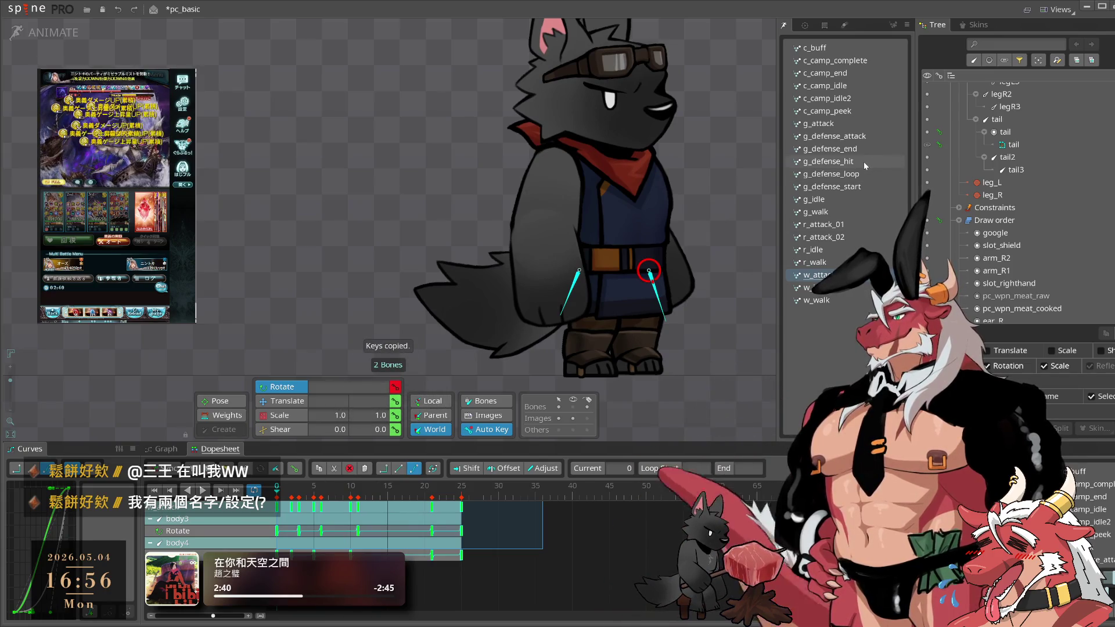
pyautogui.click(863, 161)
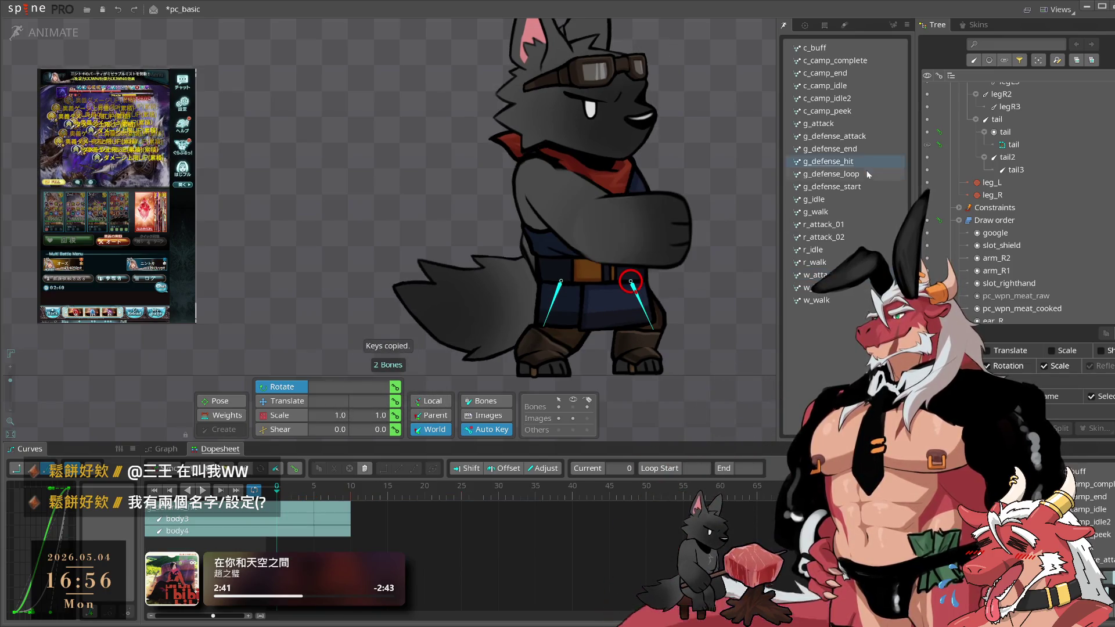
pyautogui.click(866, 126)
pyautogui.hotkey('ctrl', 'v')
pyautogui.press('space')
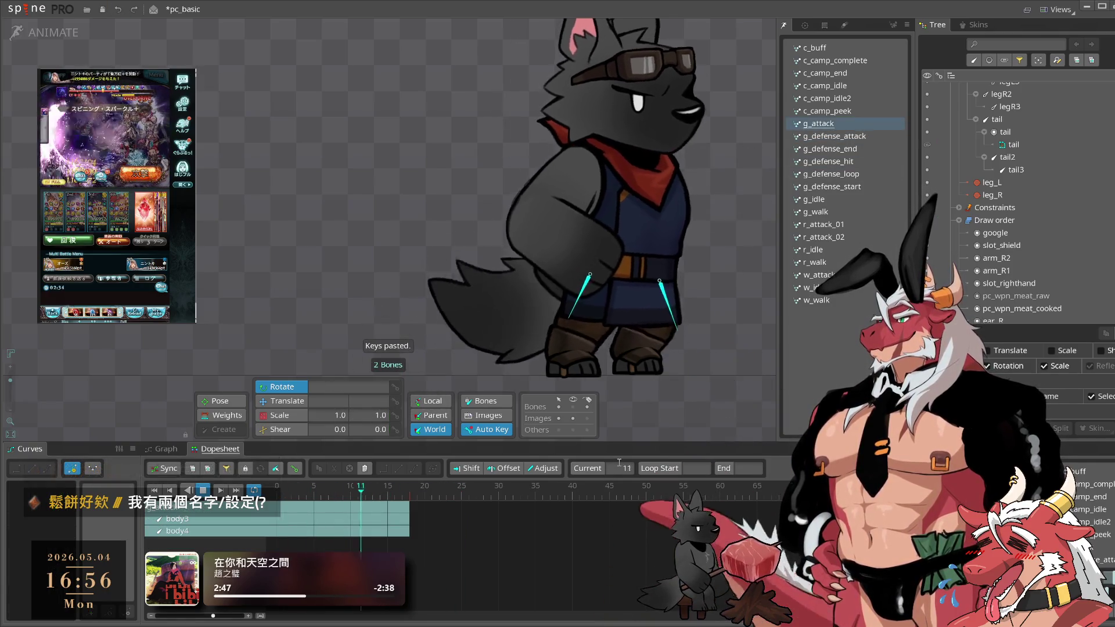
# - Copy the six bones' keys from r_attack_01 into g_attack and review the motion
pyautogui.click(856, 225)
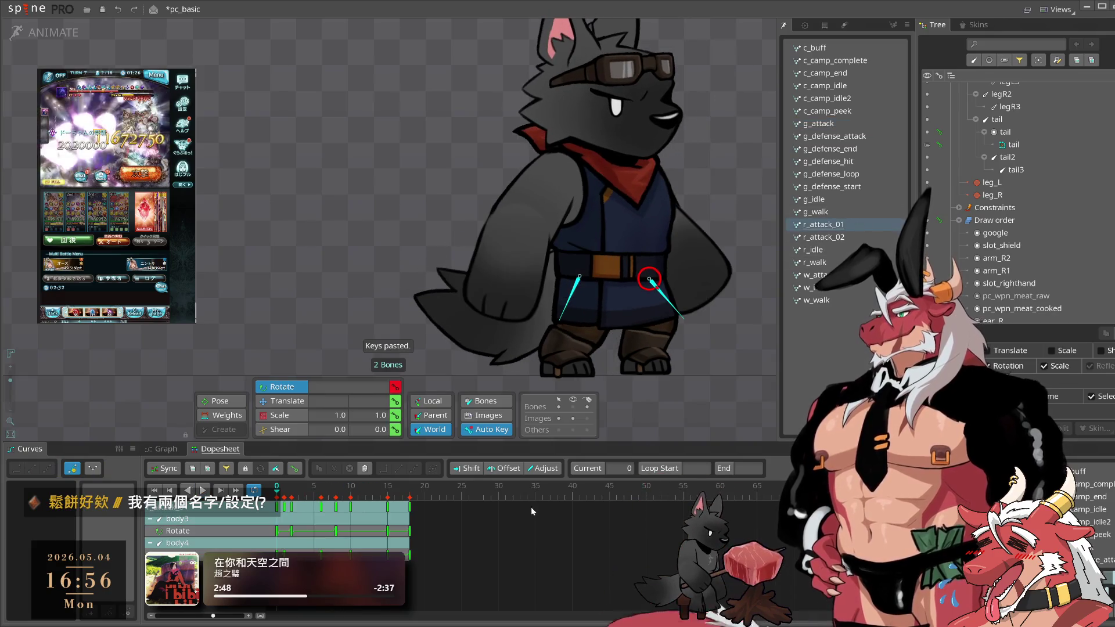
pyautogui.hotkey('ctrl', 'c')
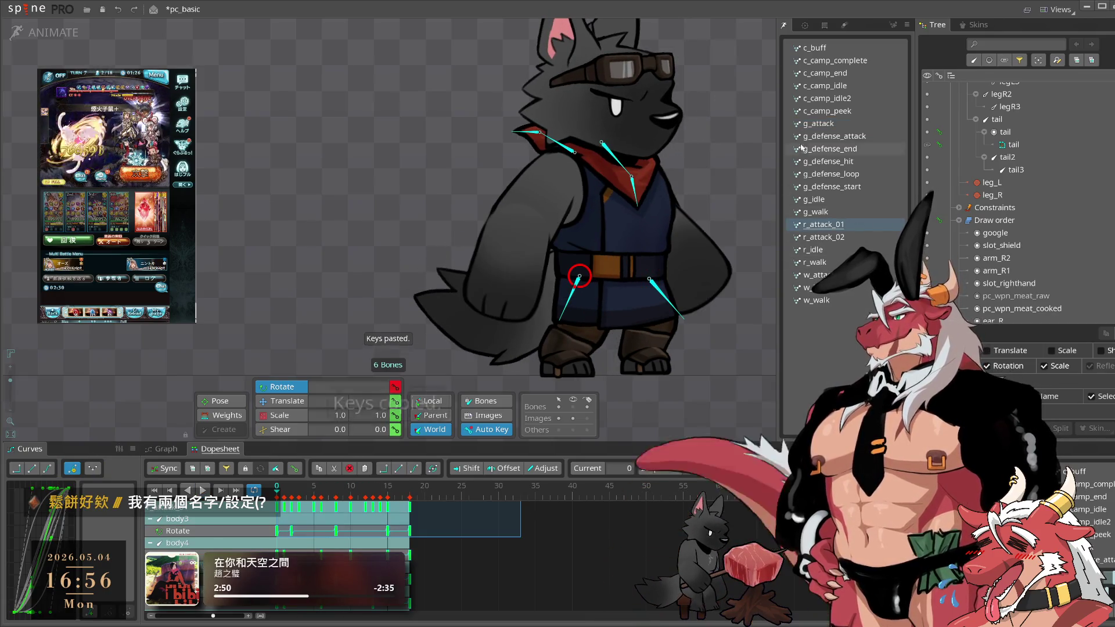
pyautogui.click(854, 85)
pyautogui.click(852, 127)
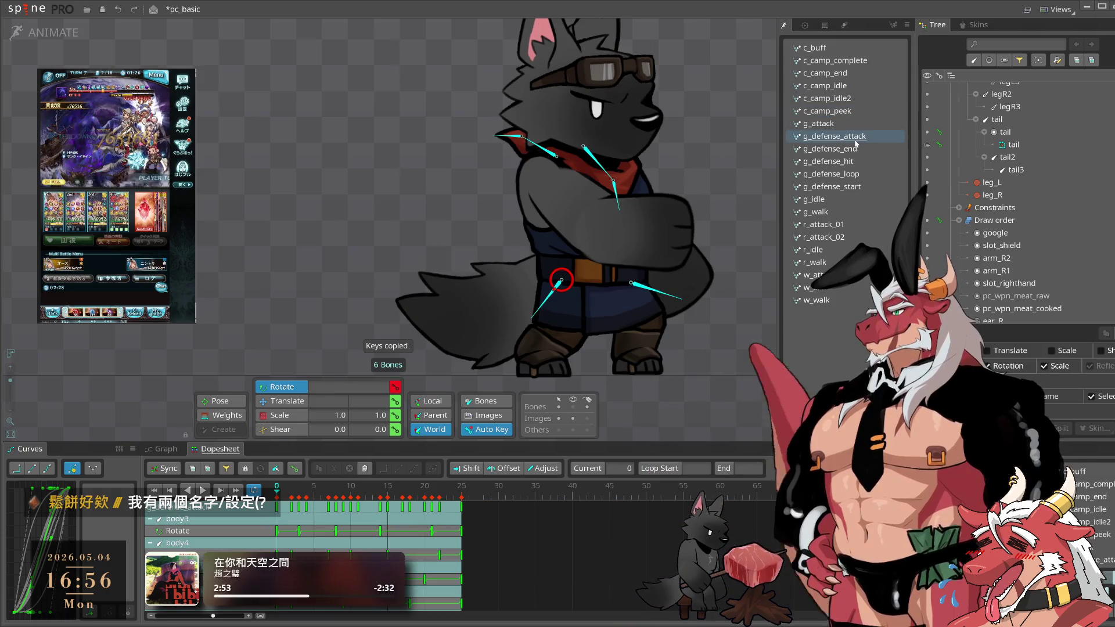
pyautogui.hotkey('ctrl', 'v')
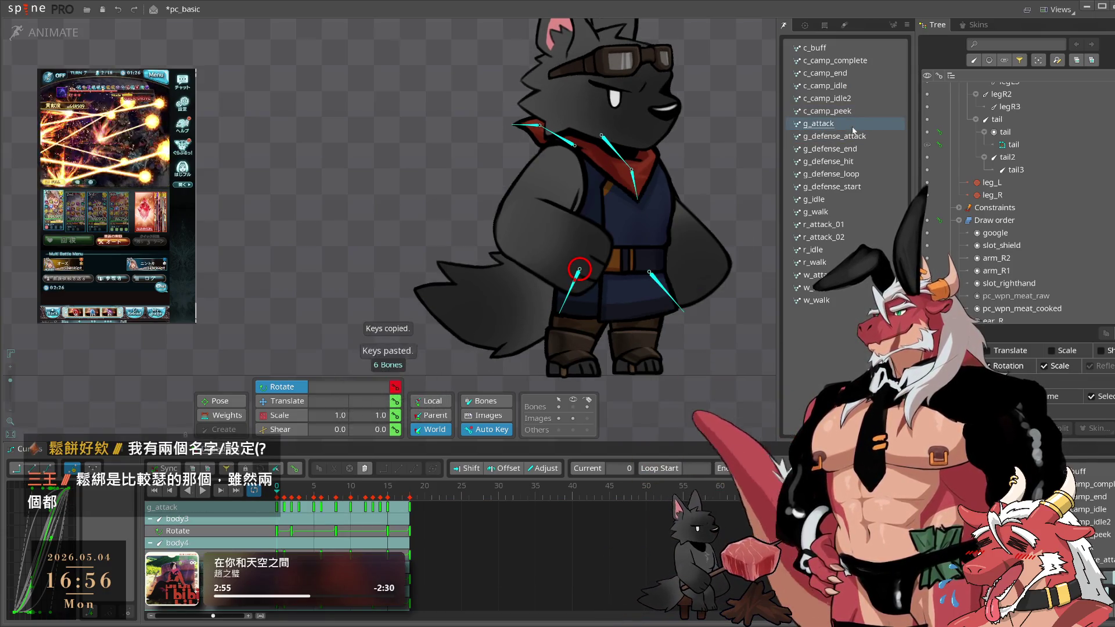
pyautogui.press('space')
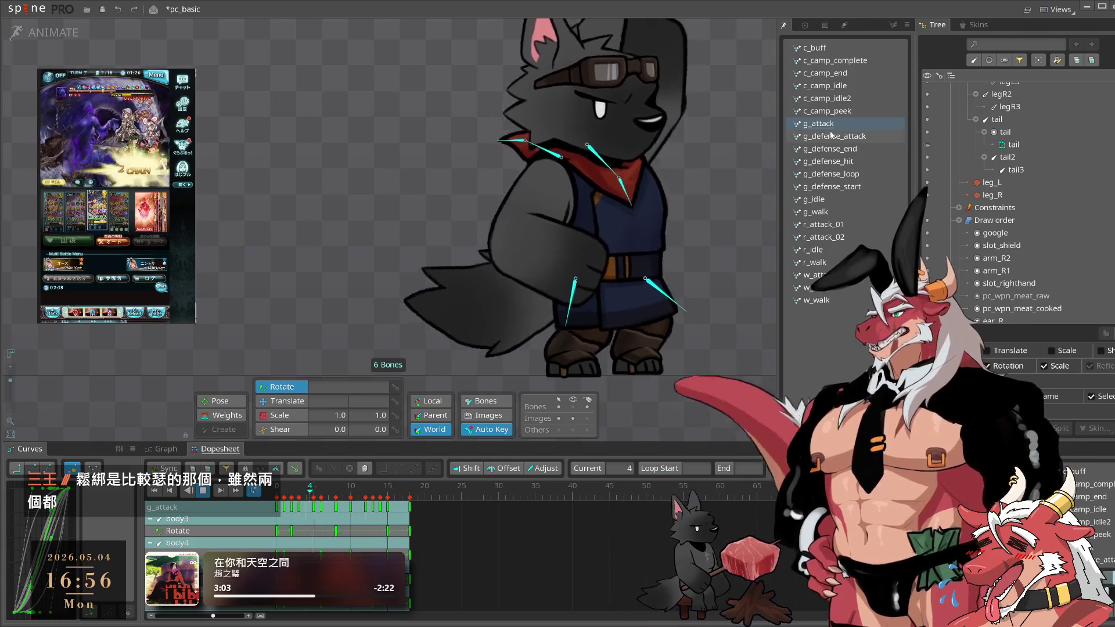
pyautogui.click(747, 305)
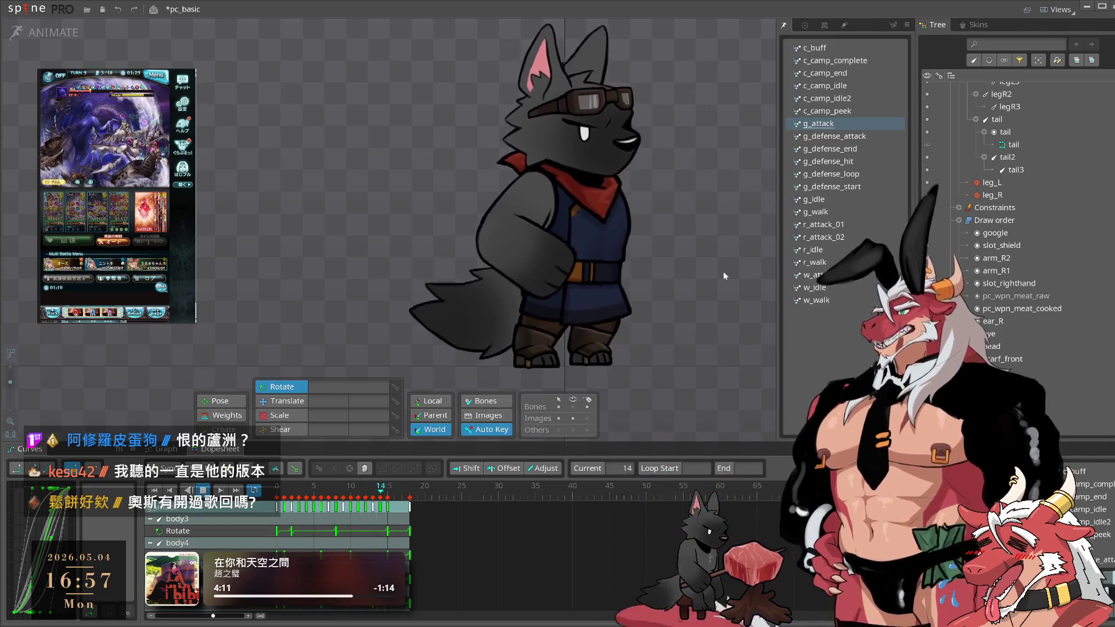
# - Save the pc_basic project with Ctrl+S, saving twice more afterwards
pyautogui.hotkey('ctrl', 's')
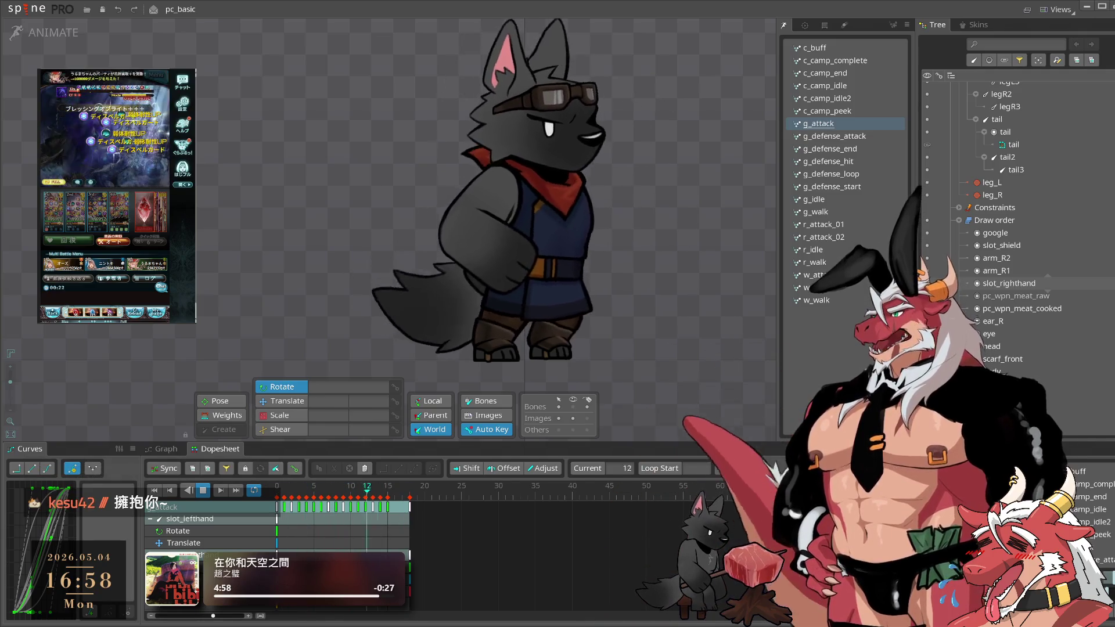
pyautogui.hotkey('ctrl', 's')
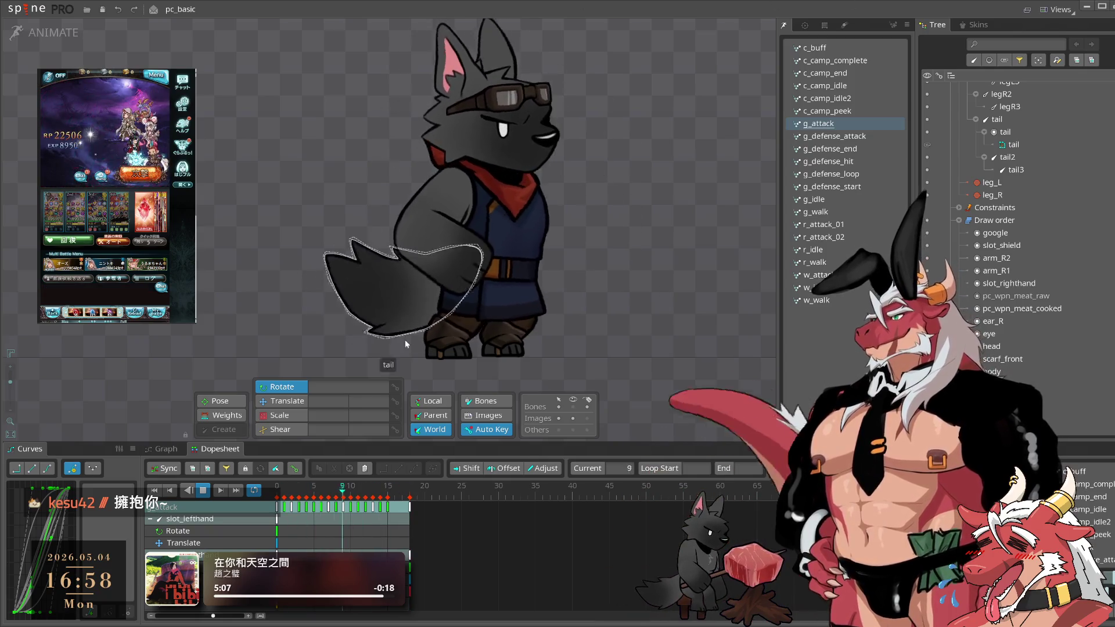
pyautogui.hotkey('ctrl', 's')
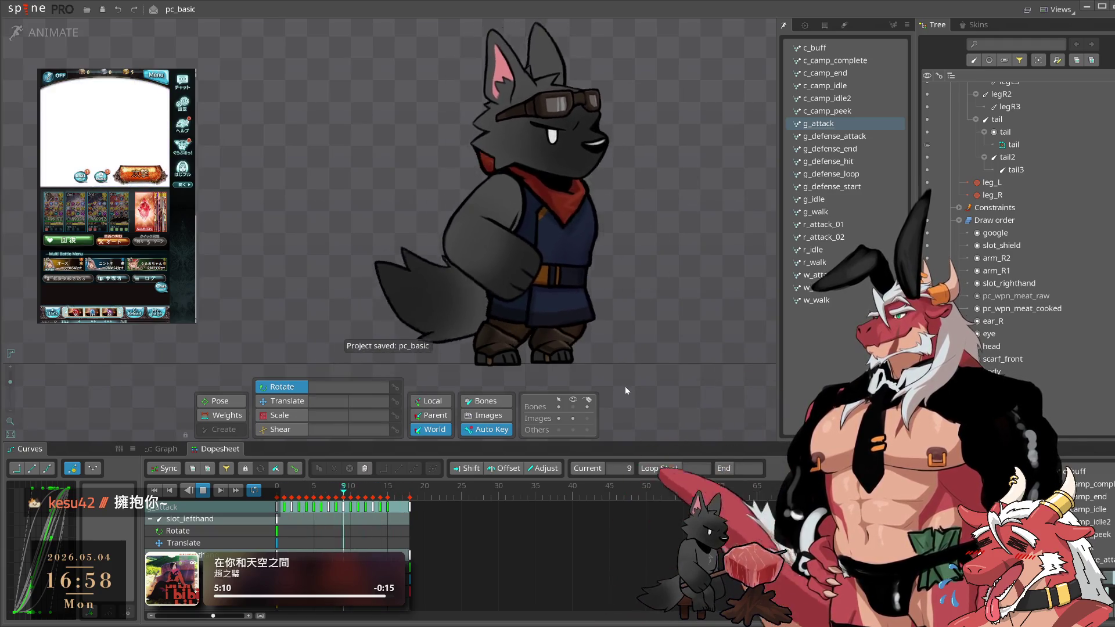
pyautogui.press('space')
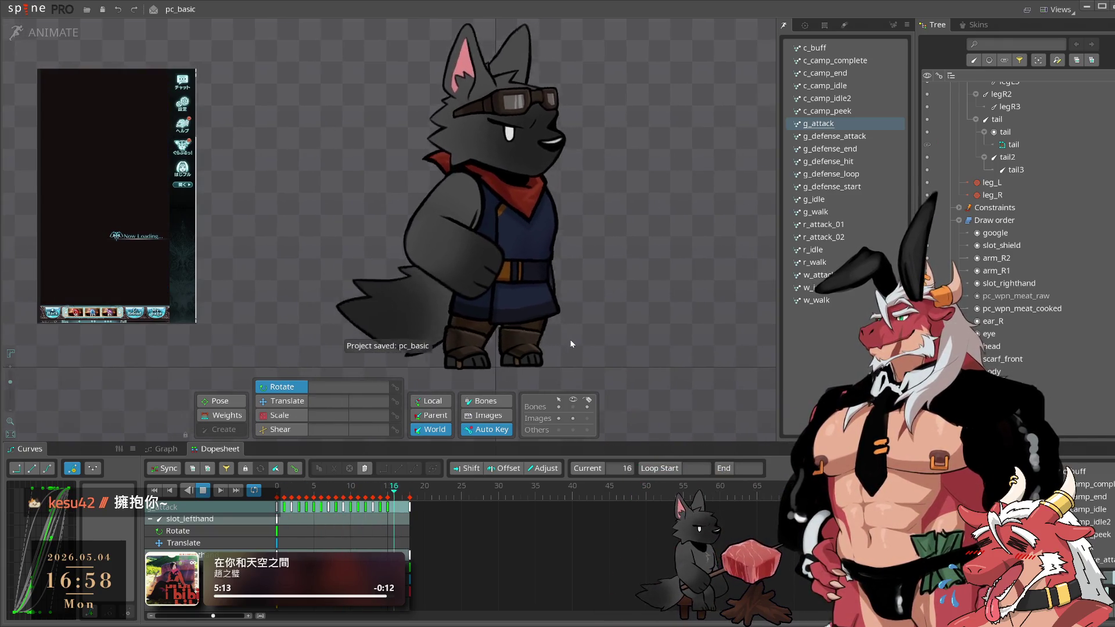
pyautogui.click(1015, 295)
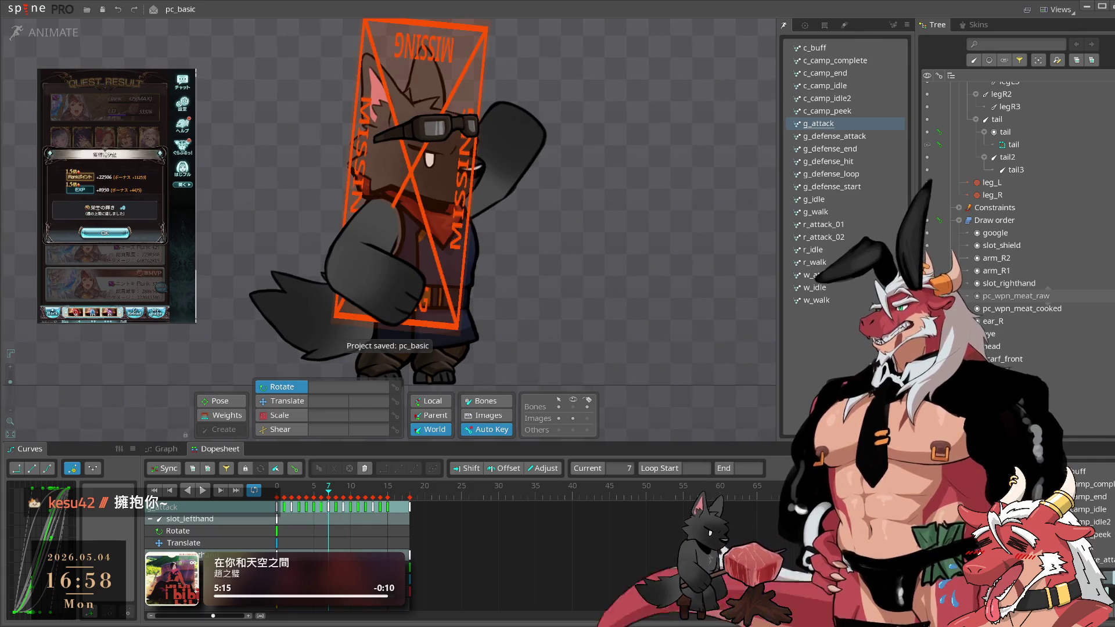
pyautogui.hotkey('ctrl', 'z')
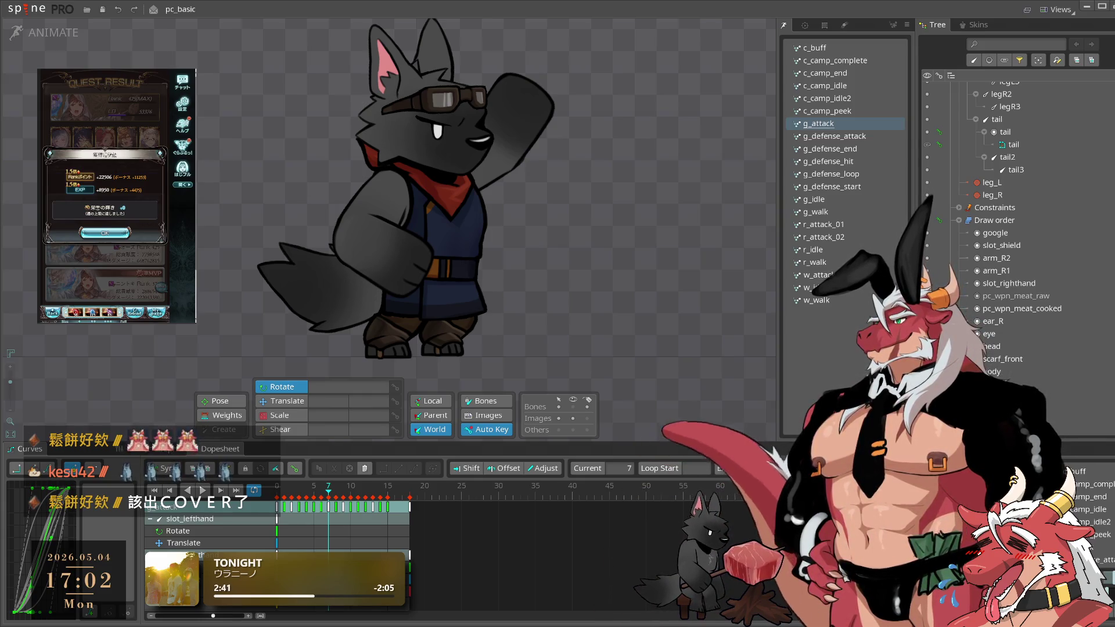
pyautogui.click(104, 232)
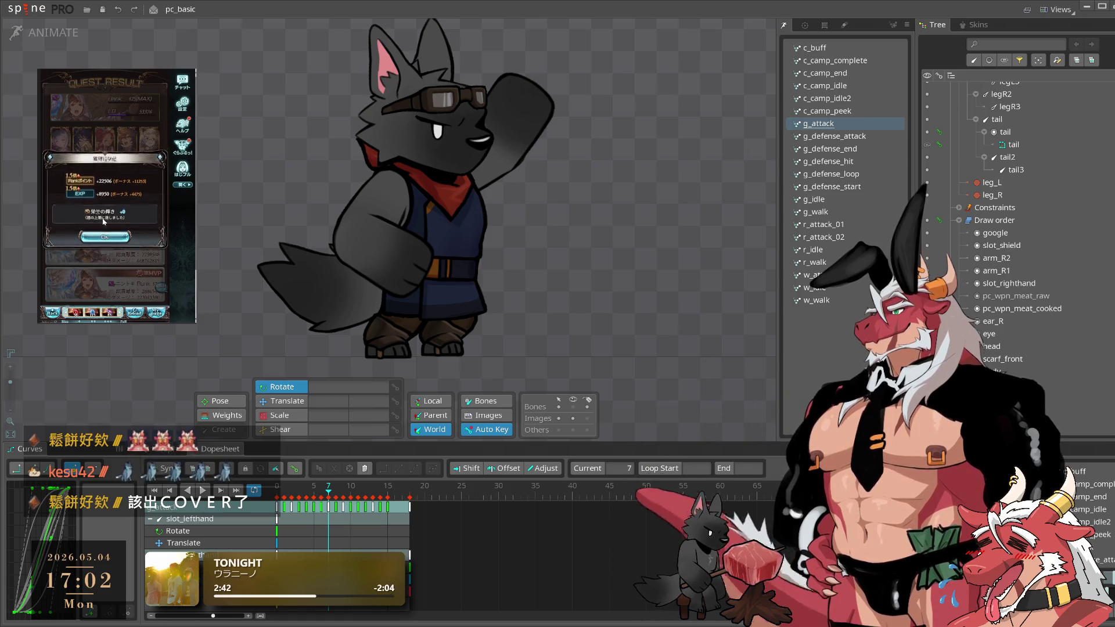
pyautogui.click(84, 193)
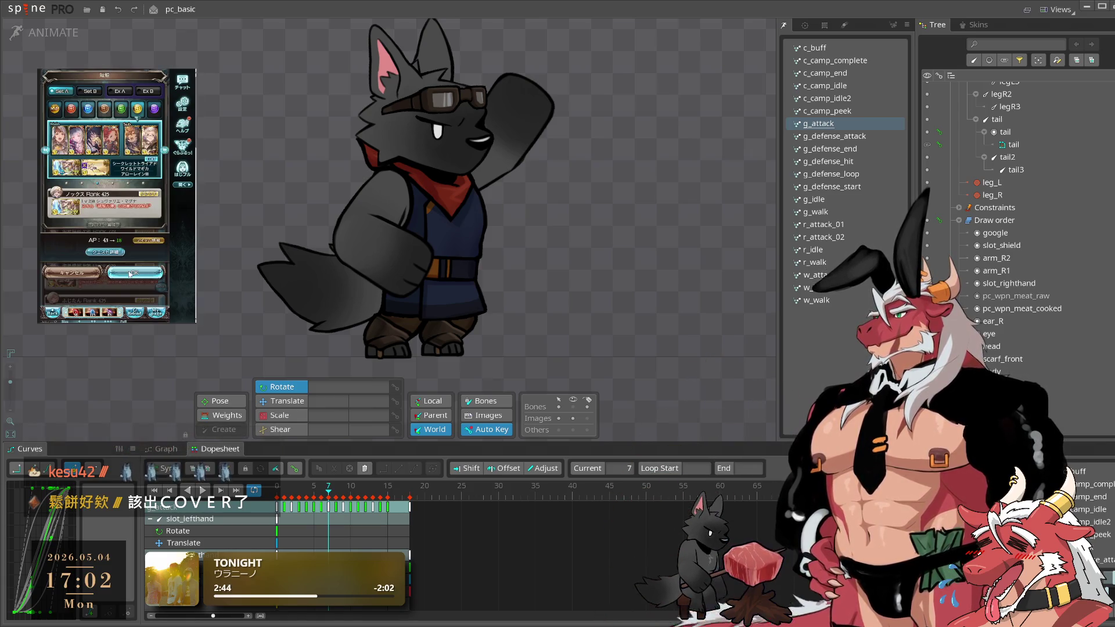